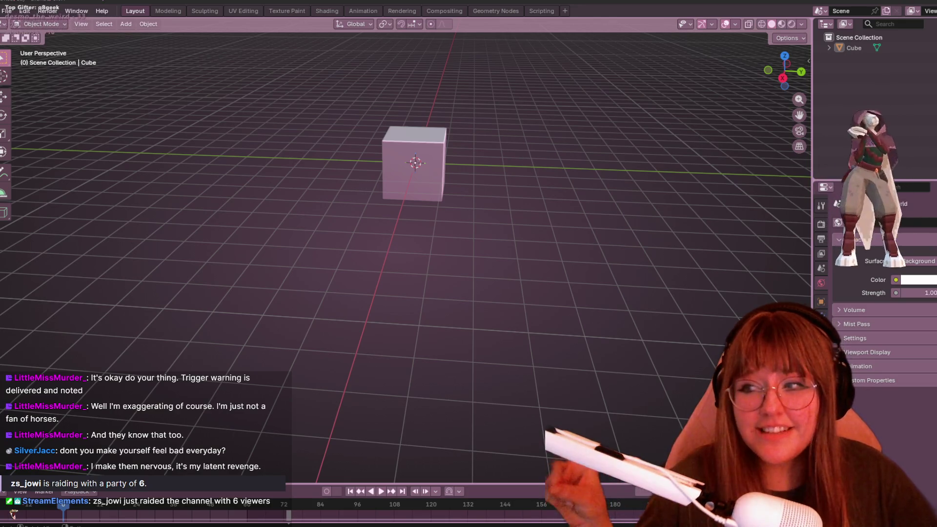
# Drag the Twitch browser window up over the Blender viewport.
pyautogui.moveTo(434, 264)
pyautogui.mouseDown()
pyautogui.moveTo(445, 142)
pyautogui.moveTo(494, 113)
pyautogui.mouseUp()
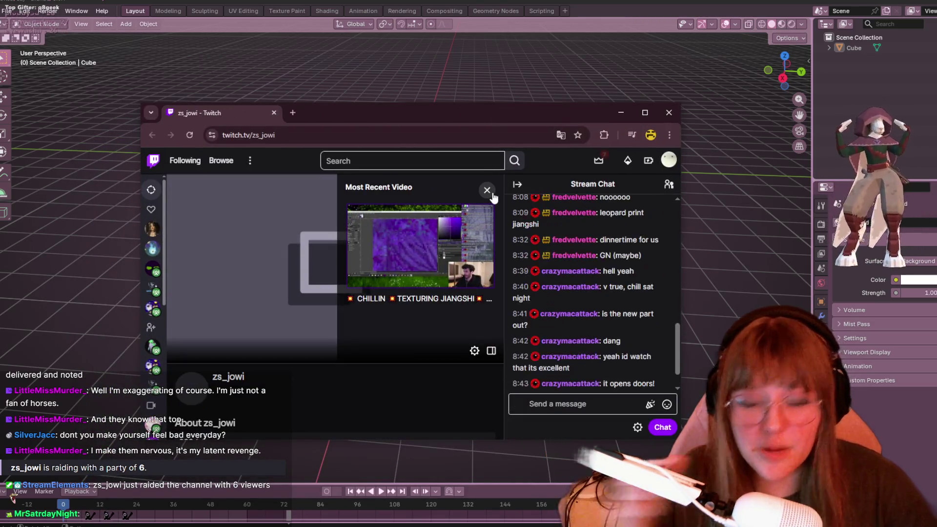
# Open the raiding channel's page and advance its carousel to the past art stream.
pyautogui.click(229, 378)
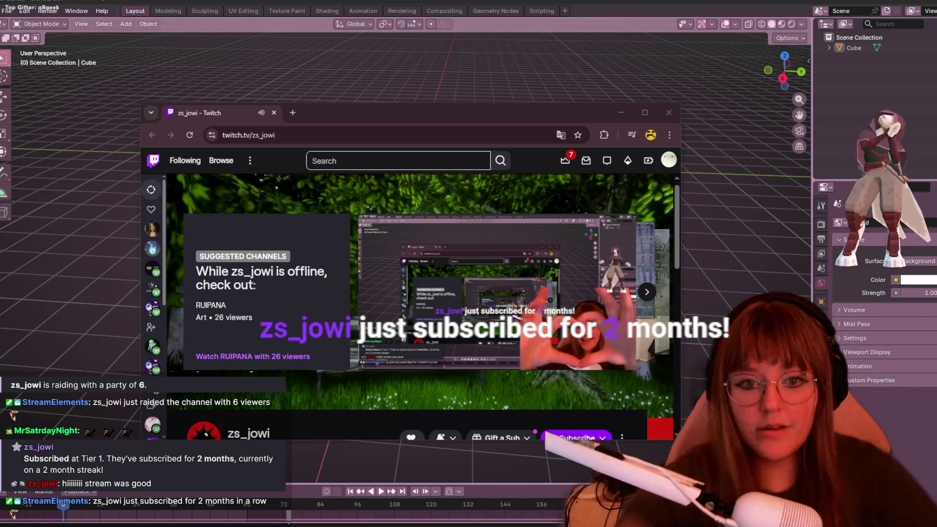
pyautogui.click(646, 291)
pyautogui.click(647, 291)
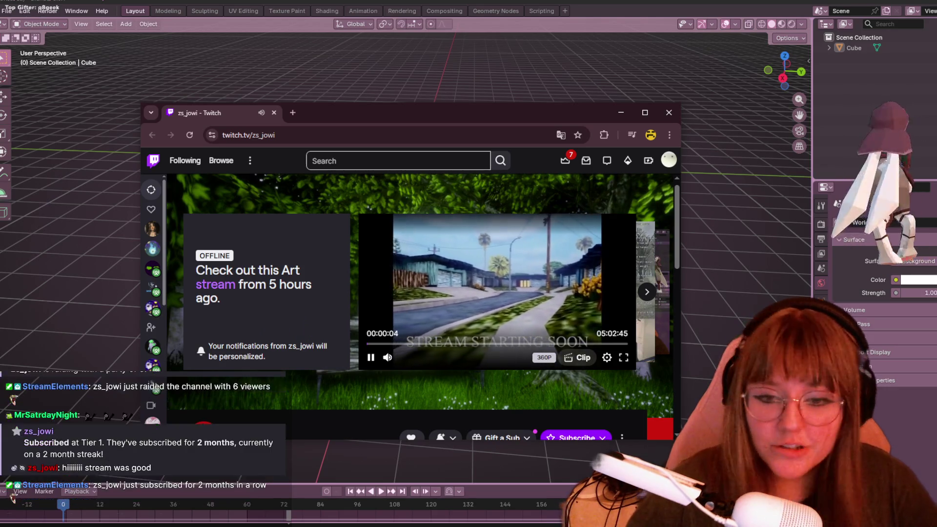
# Skip the past stream ahead to its later footage and watch it full screen.
pyautogui.click(588, 343)
pyautogui.scroll(-1, 563, 322)
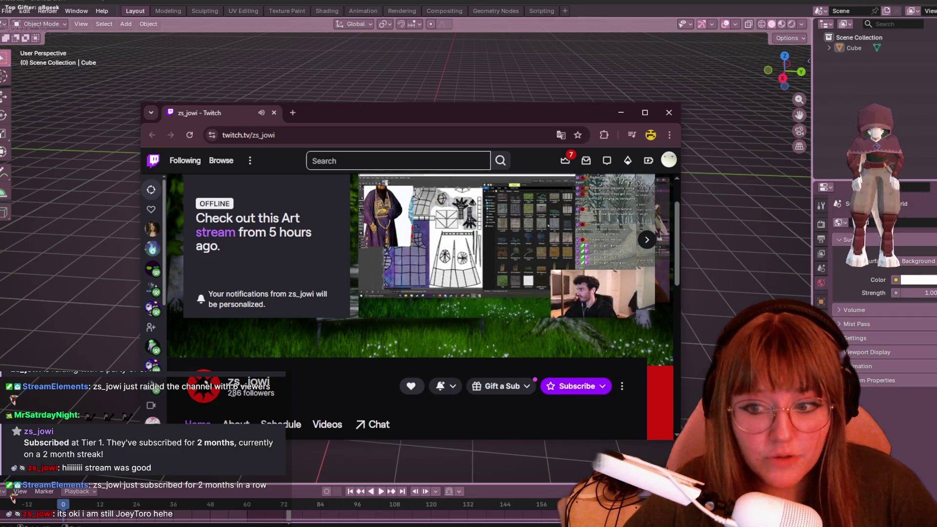
pyautogui.scroll(1, 375, 325)
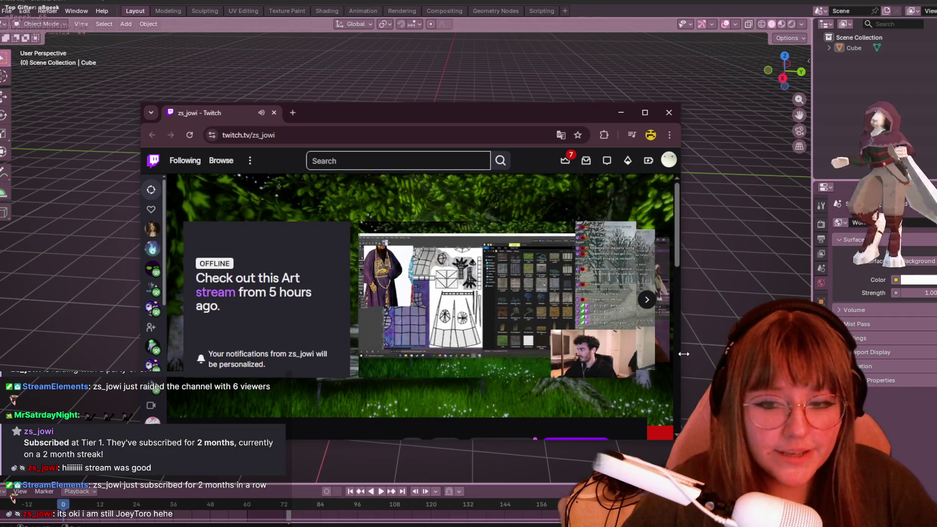
pyautogui.click(621, 345)
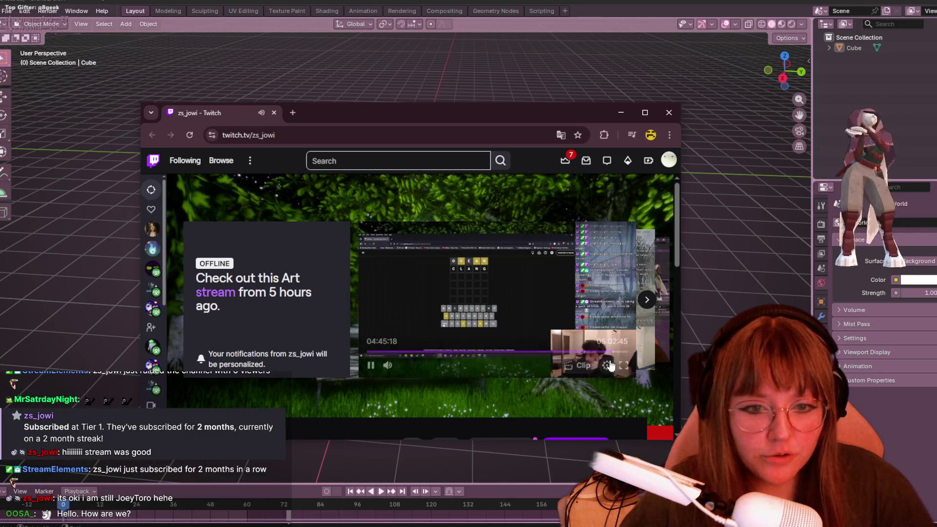
pyautogui.click(623, 352)
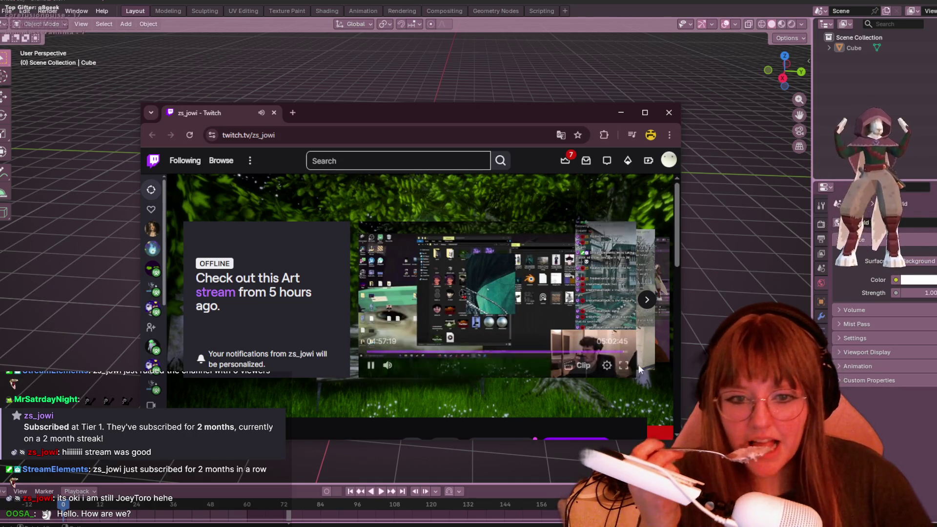
pyautogui.click(625, 370)
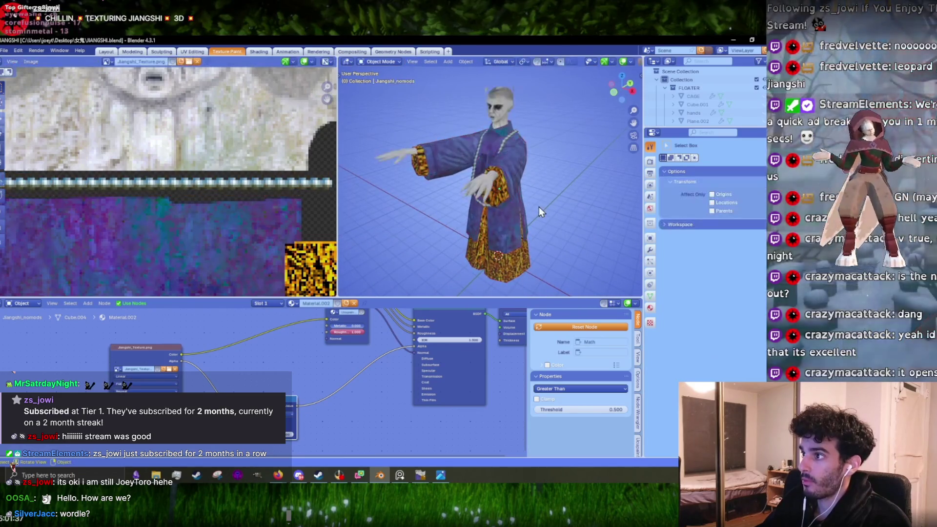
# Exit full screen, pause the past stream and close the Twitch browser window.
pyautogui.press('Escape')
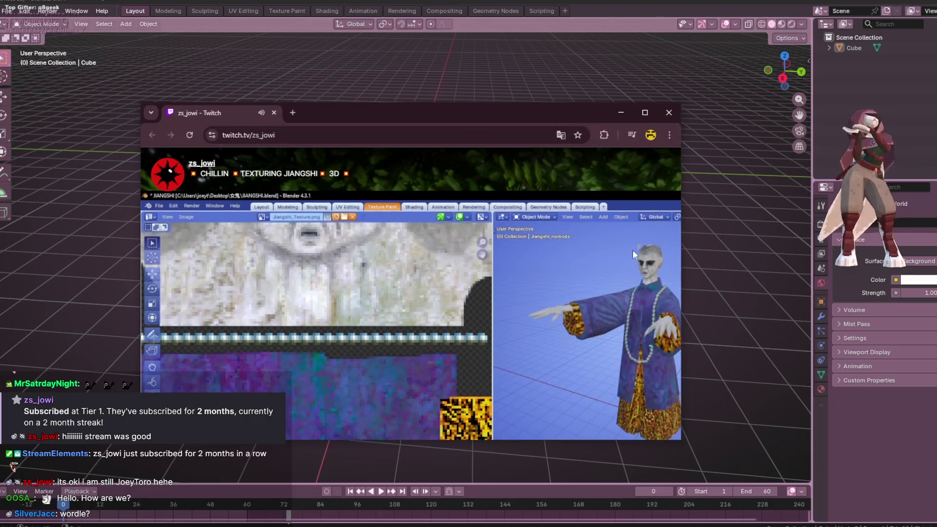
pyautogui.click(369, 371)
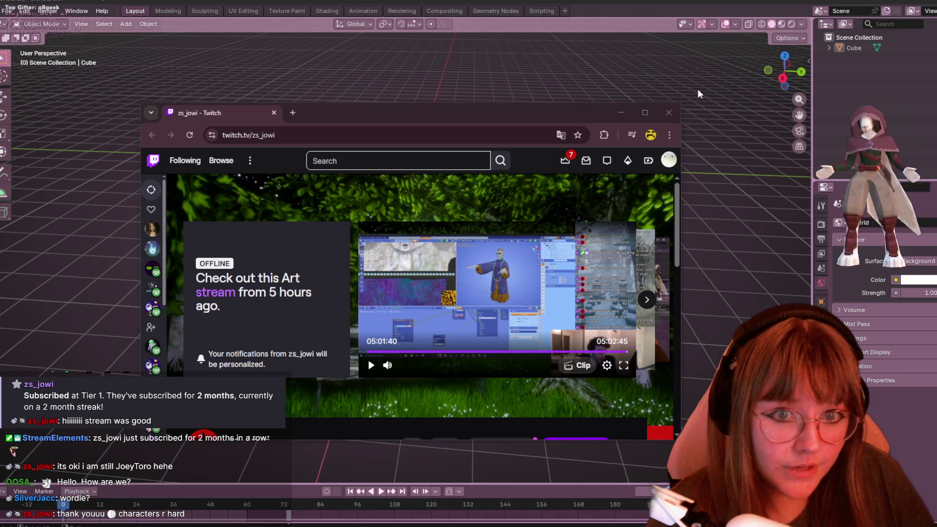
pyautogui.click(669, 113)
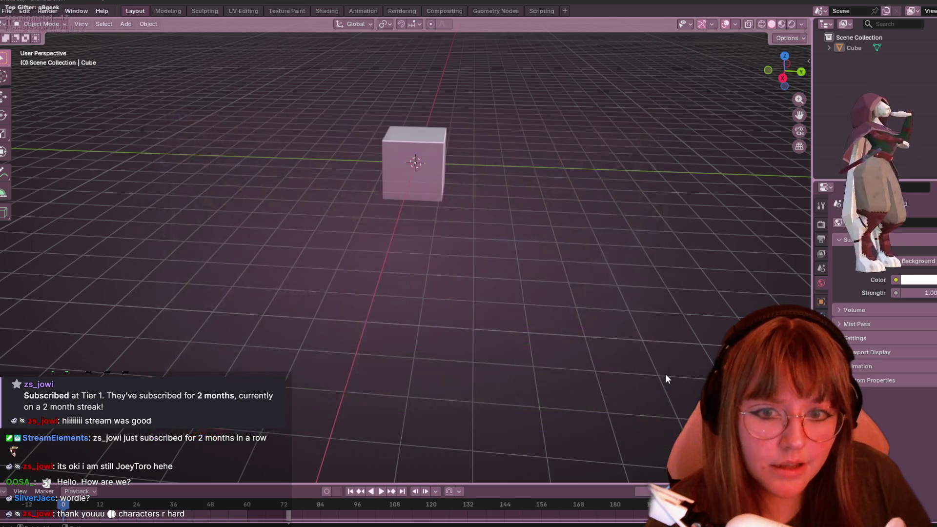
# Orbit around the default cube, then around the loaded Cube.001 leg and hoof mesh.
pyautogui.moveTo(321, 274)
pyautogui.mouseDown(button='middle')
pyautogui.moveTo(405, 266)
pyautogui.moveTo(371, 234)
pyautogui.mouseUp(button='middle')
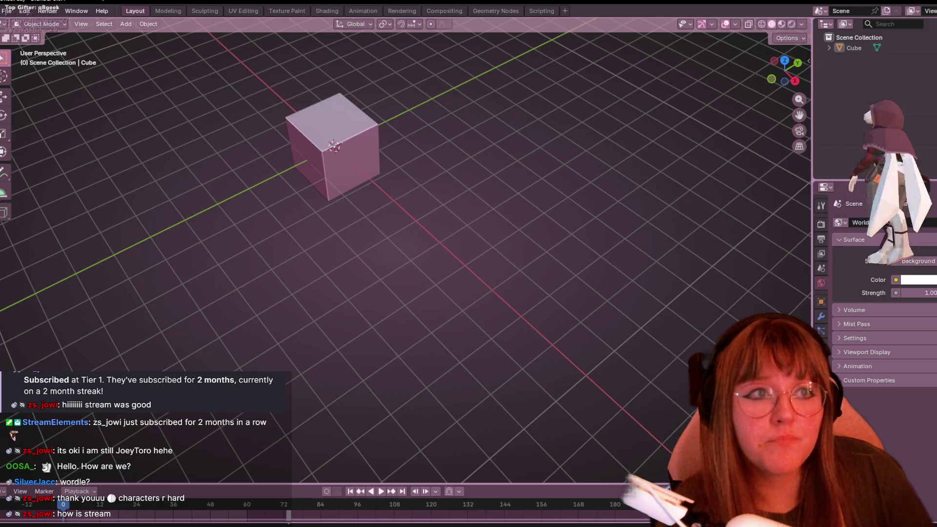
pyautogui.moveTo(455, 203); pyautogui.dragTo(483, 199, button='middle')
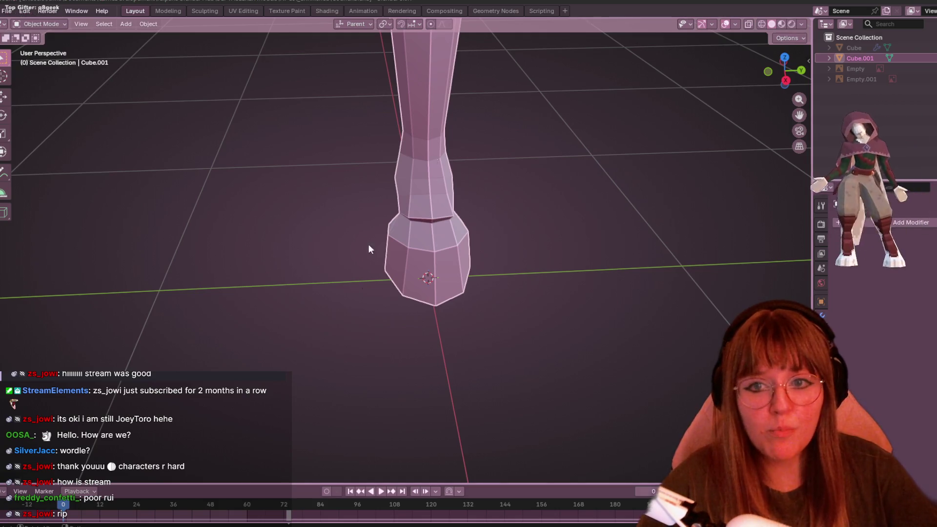
# Frame the leg in Front Orthographic view with the upper leg visible.
pyautogui.moveTo(437, 167)
pyautogui.mouseDown(button='middle')
pyautogui.moveTo(545, 139)
pyautogui.moveTo(513, 140)
pyautogui.moveTo(508, 120)
pyautogui.moveTo(545, 127)
pyautogui.moveTo(506, 119)
pyautogui.mouseUp(button='middle')
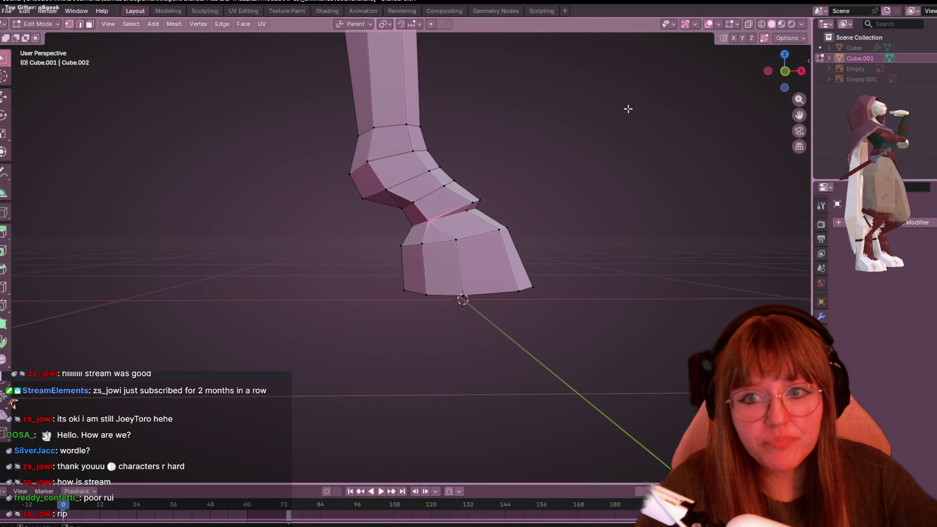
pyautogui.click(785, 71)
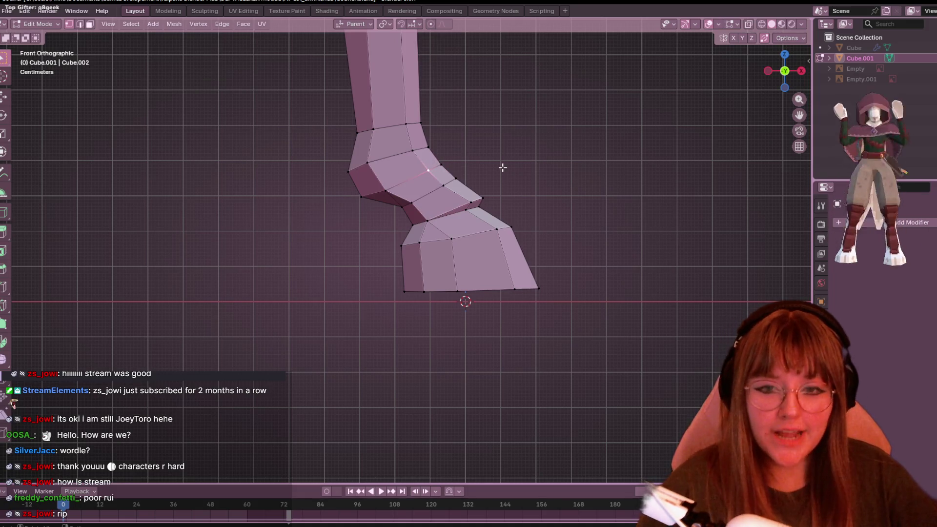
pyautogui.keyDown('shift'); pyautogui.moveTo(500, 153); pyautogui.dragTo(487, 224, button='middle'); pyautogui.keyUp('shift')
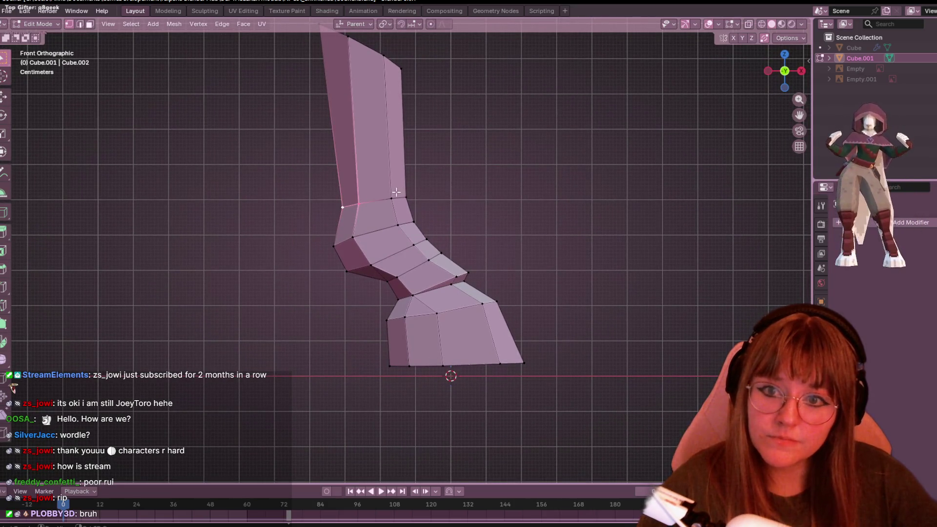
# Edge-slide the loop above the ankle, scale it to 0.983 and nudge it into place.
pyautogui.press('g')
pyautogui.press('g')
pyautogui.click(440, 205)
pyautogui.press('s')
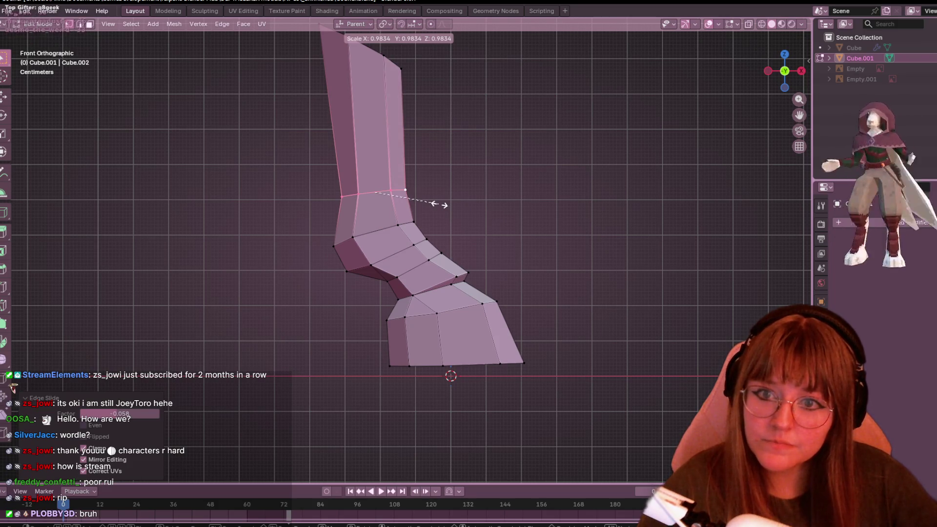
pyautogui.click(441, 205)
pyautogui.press('g')
pyautogui.click(439, 213)
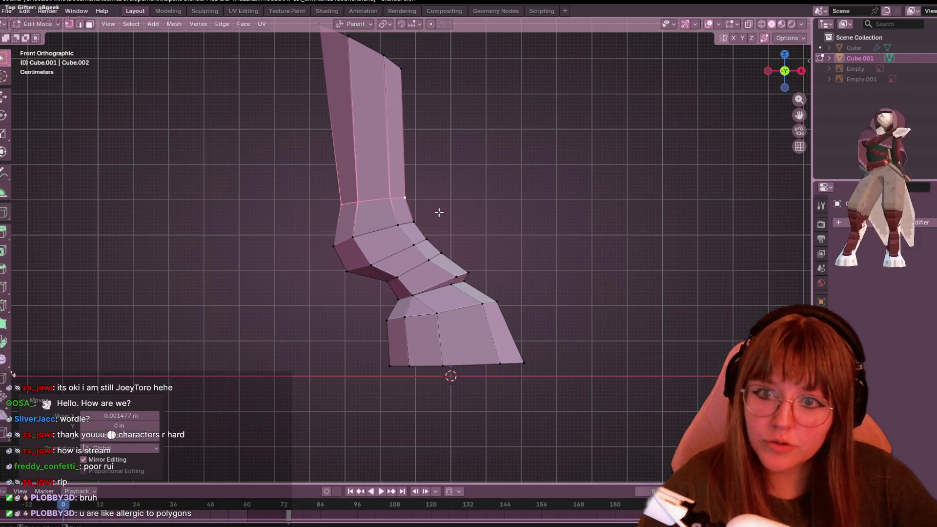
pyautogui.moveTo(439, 212)
pyautogui.keyDown('shift'); pyautogui.mouseDown(button='middle')
pyautogui.moveTo(470, 207)
pyautogui.moveTo(354, 219)
pyautogui.mouseUp(button='middle'); pyautogui.keyUp('shift')
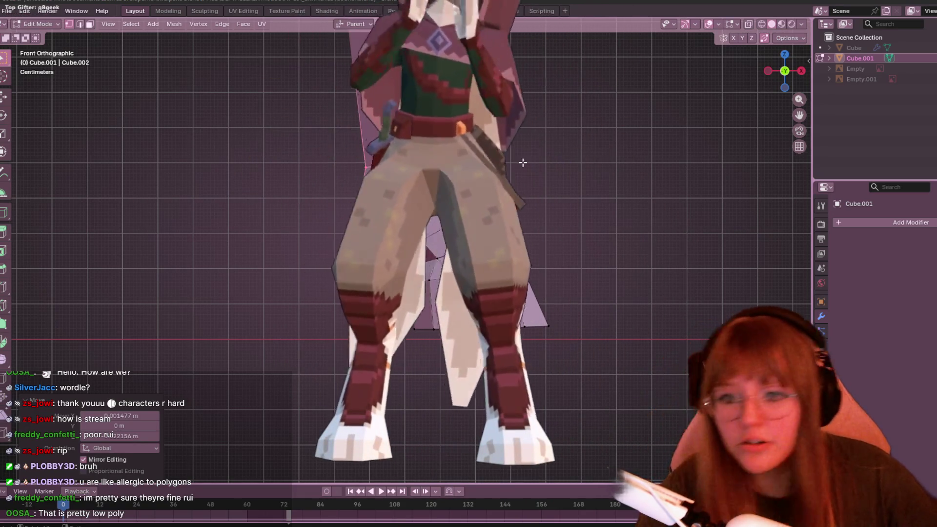
# Pan and orbit around the character, then snap to Front Orthographic view.
pyautogui.keyDown('shift'); pyautogui.moveTo(523, 162); pyautogui.dragTo(517, 233, button='middle'); pyautogui.keyUp('shift')
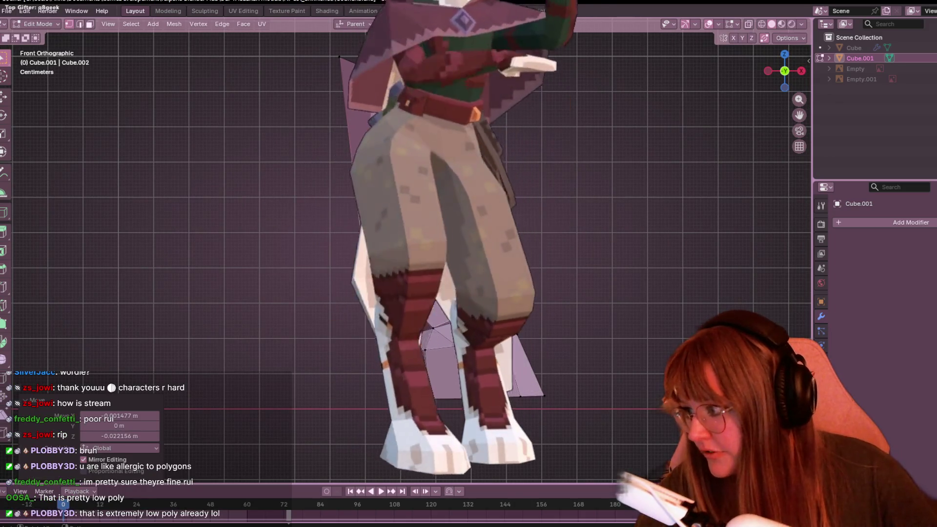
pyautogui.keyDown('shift'); pyautogui.moveTo(439, 219); pyautogui.dragTo(440, 269, button='middle'); pyautogui.keyUp('shift')
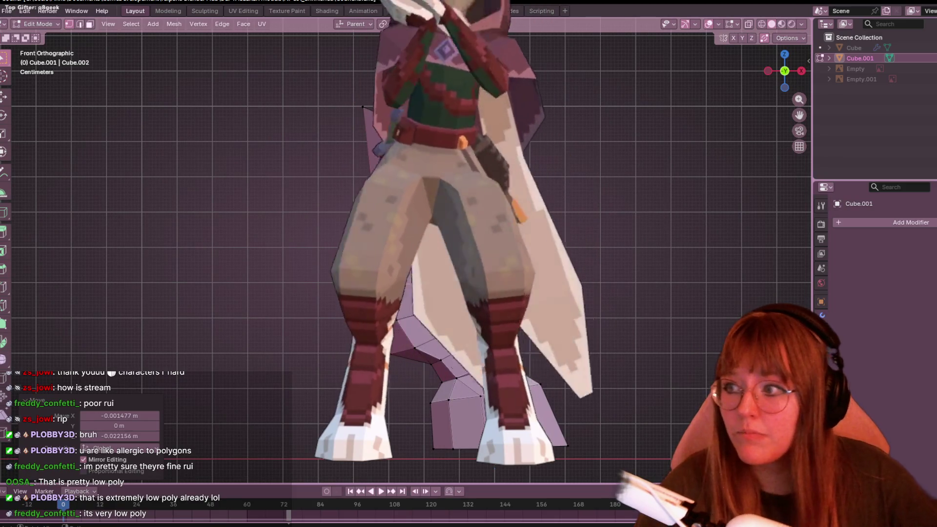
pyautogui.keyDown('shift'); pyautogui.moveTo(494, 462); pyautogui.dragTo(494, 401, button='middle'); pyautogui.keyUp('shift')
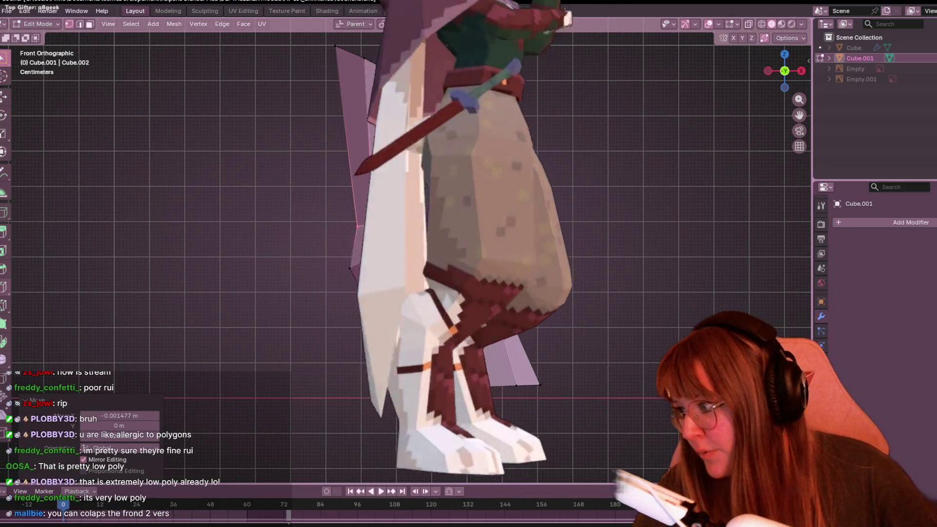
pyautogui.keyDown('shift'); pyautogui.moveTo(439, 293); pyautogui.dragTo(439, 171, button='middle'); pyautogui.keyUp('shift')
pyautogui.moveTo(439, 244); pyautogui.dragTo(469, 224, button='middle')
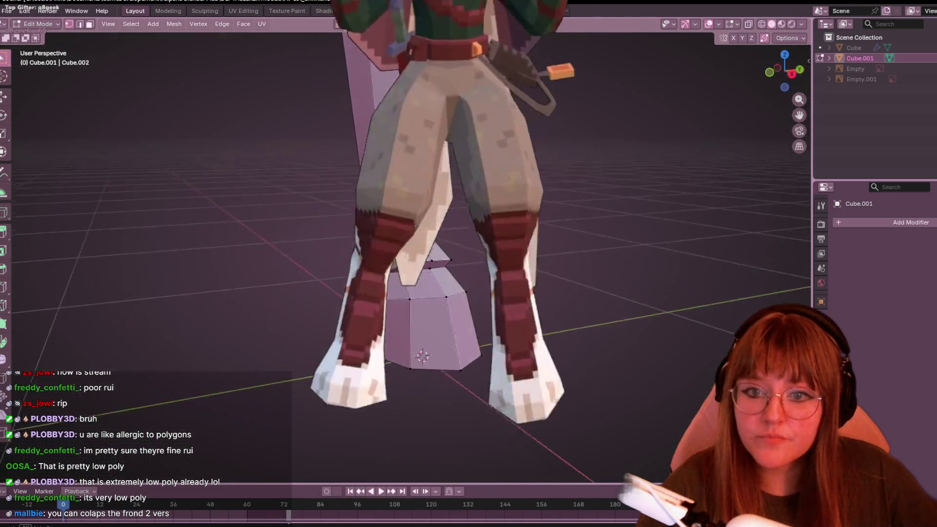
pyautogui.scroll(-3, 439, 313)
pyautogui.moveTo(439, 313)
pyautogui.mouseDown(button='middle')
pyautogui.moveTo(634, 318)
pyautogui.moveTo(578, 329)
pyautogui.moveTo(577, 295)
pyautogui.moveTo(635, 220)
pyautogui.moveTo(766, 90)
pyautogui.mouseUp(button='middle')
pyautogui.scroll(3, 577, 329)
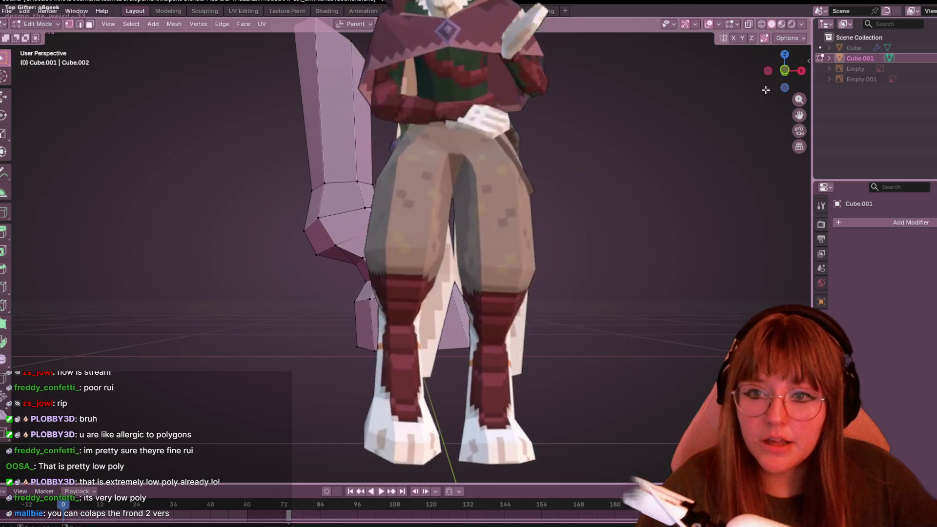
pyautogui.moveTo(791, 78); pyautogui.dragTo(783, 71)
pyautogui.click(783, 72)
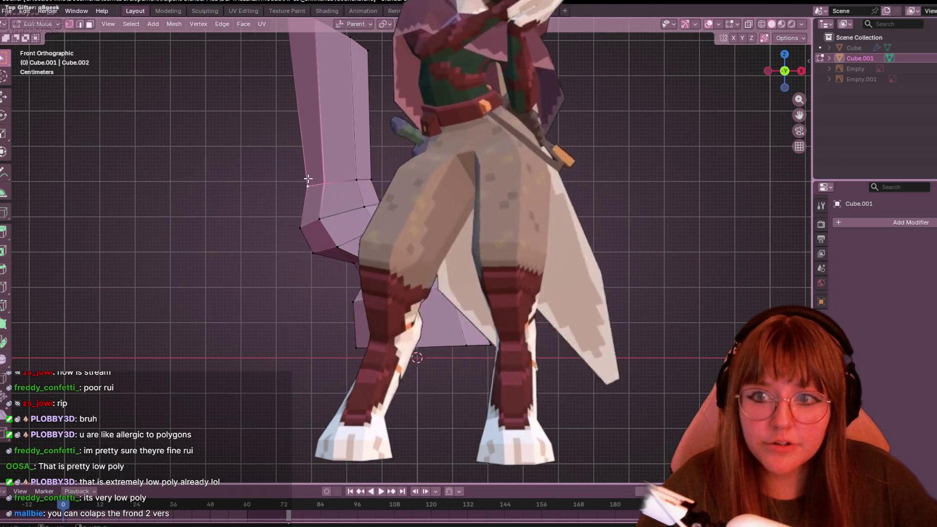
# Move a joint vertex into place and start sliding a joint edge along the leg.
pyautogui.click(311, 192)
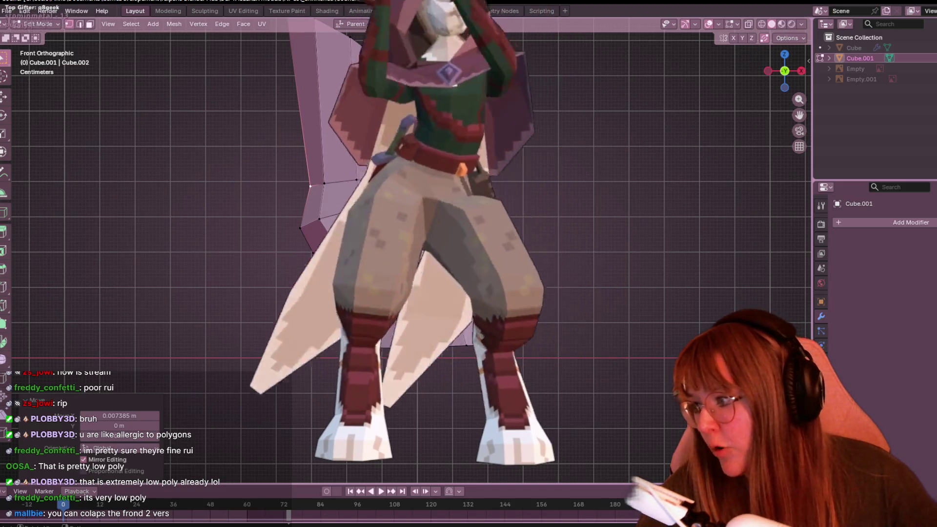
pyautogui.keyDown('shift'); pyautogui.moveTo(439, 244); pyautogui.dragTo(446, 240, button='middle'); pyautogui.keyUp('shift')
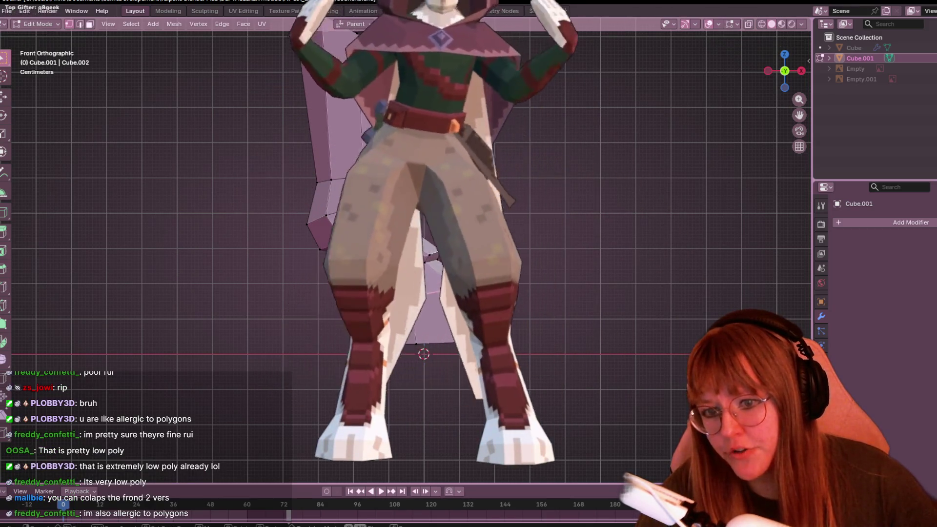
pyautogui.press('g')
pyautogui.press('g')
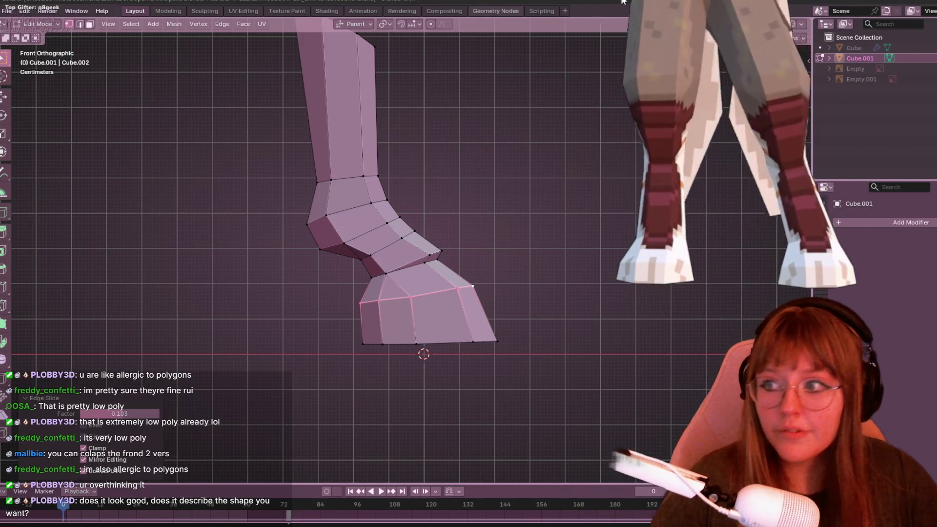
# Slide a hoof joint vertex and move the ankle's front vertex to a new position.
pyautogui.keyDown('shift'); pyautogui.moveTo(480, 166); pyautogui.dragTo(496, 139, button='middle'); pyautogui.keyUp('shift')
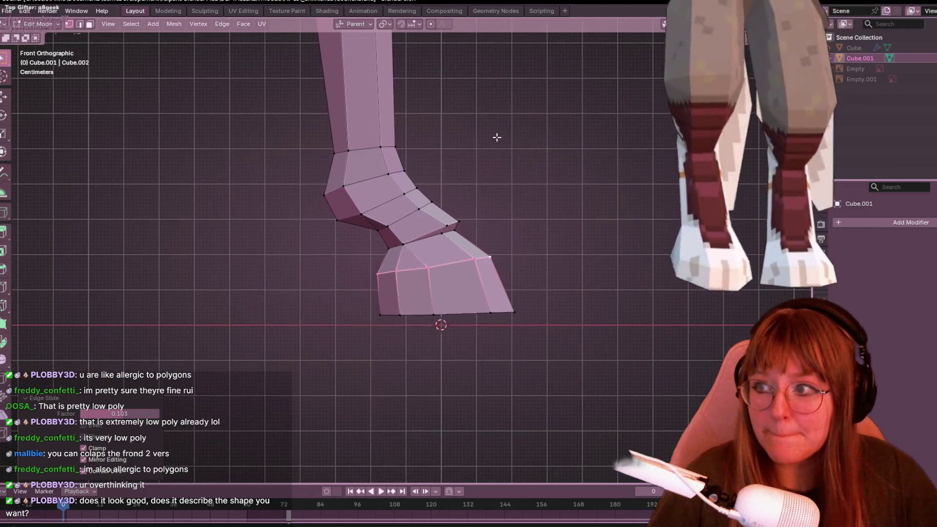
pyautogui.scroll(1, 415, 168)
pyautogui.click(418, 191)
pyautogui.click(430, 177)
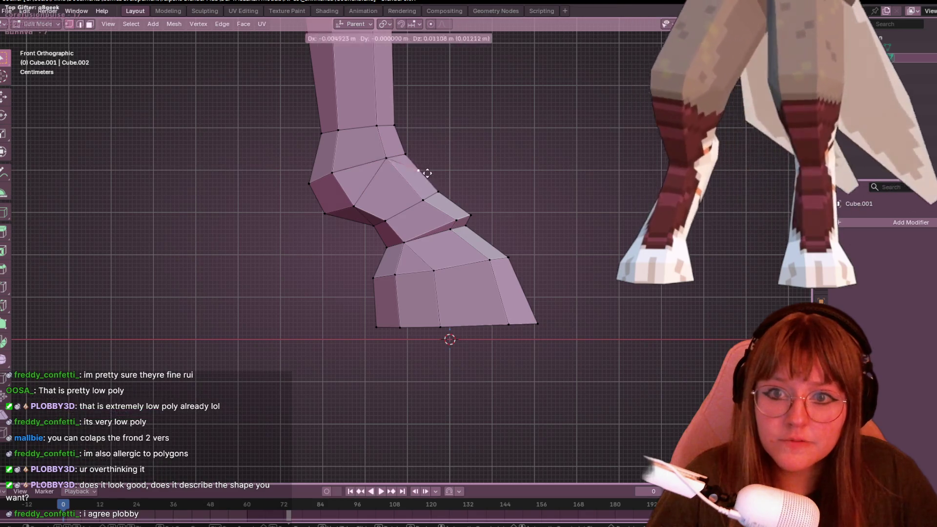
pyautogui.keyDown('shift'); pyautogui.moveTo(509, 151); pyautogui.dragTo(503, 144, button='middle'); pyautogui.keyUp('shift')
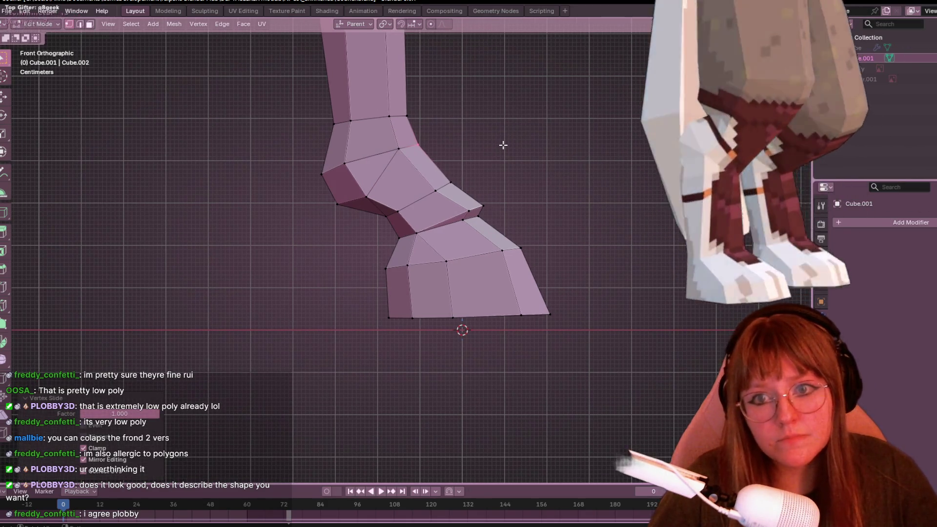
pyautogui.scroll(-1, 445, 178)
pyautogui.click(446, 192)
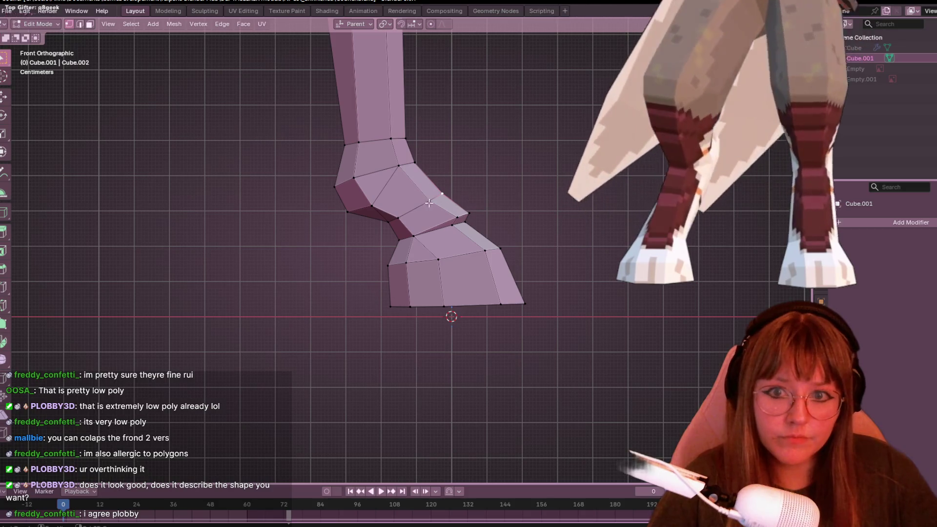
pyautogui.press('g')
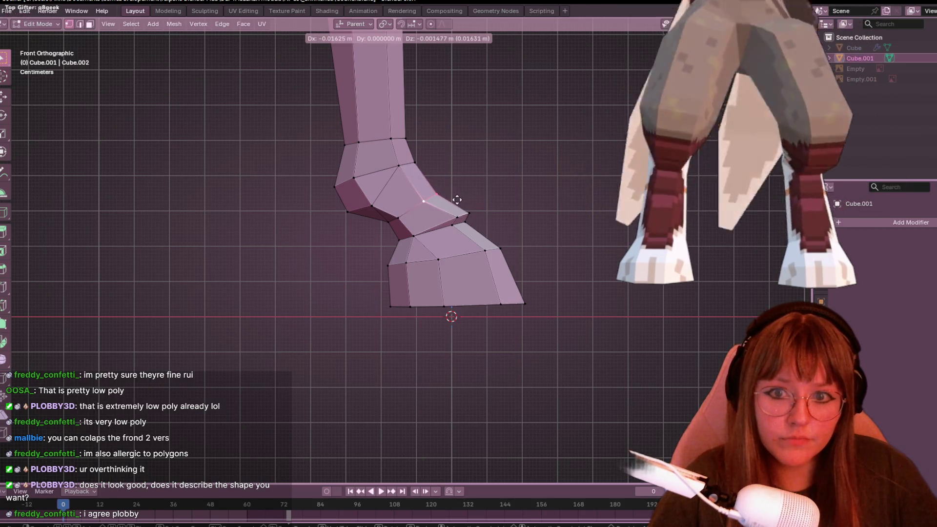
pyautogui.click(458, 197)
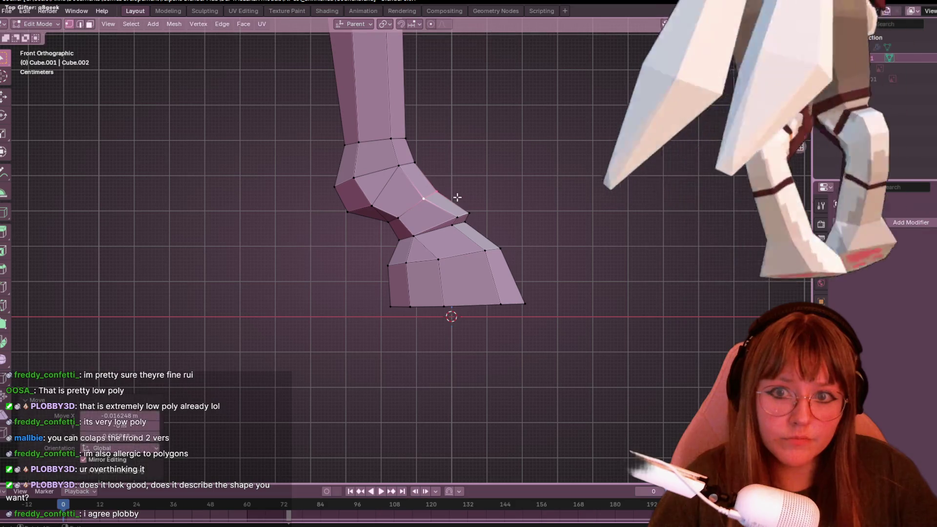
# Slide another joint vertex down onto the lower vertex and adjust its position.
pyautogui.click(426, 168)
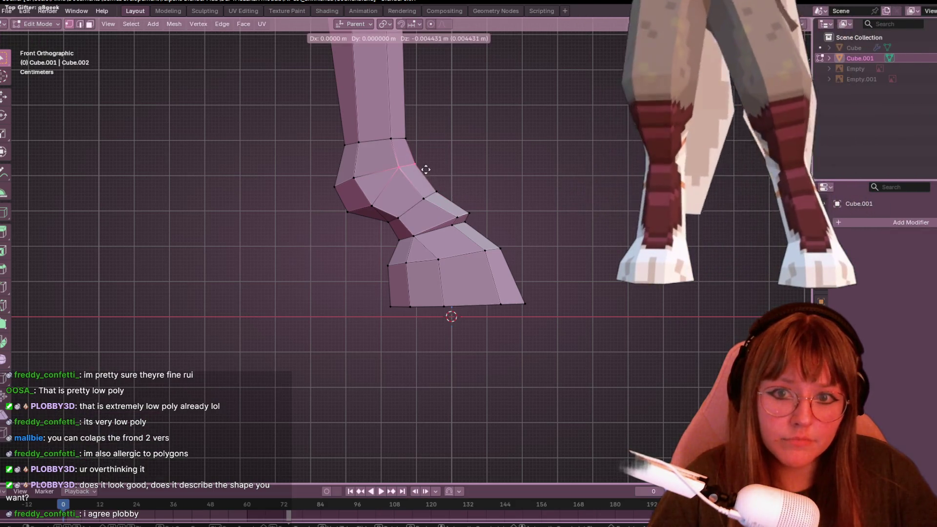
pyautogui.scroll(-1, 512, 151)
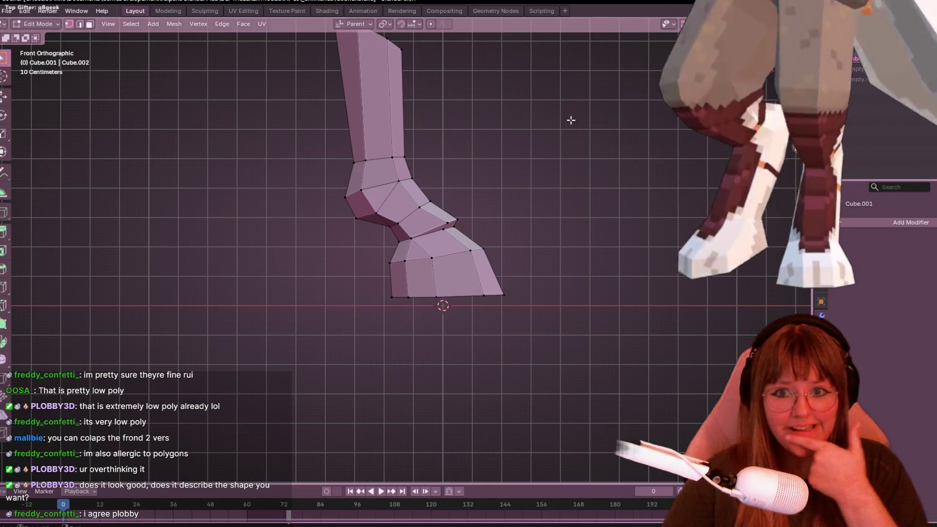
pyautogui.scroll(3, 422, 168)
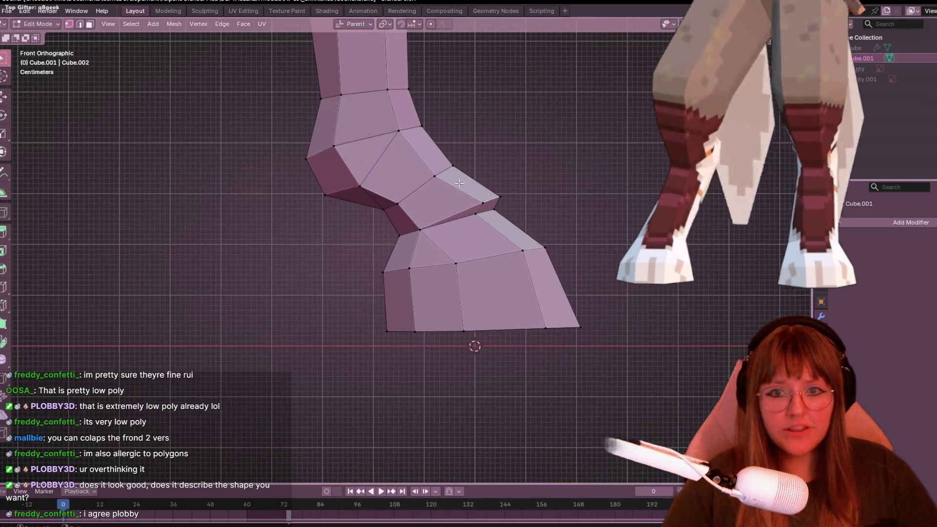
pyautogui.click(499, 212)
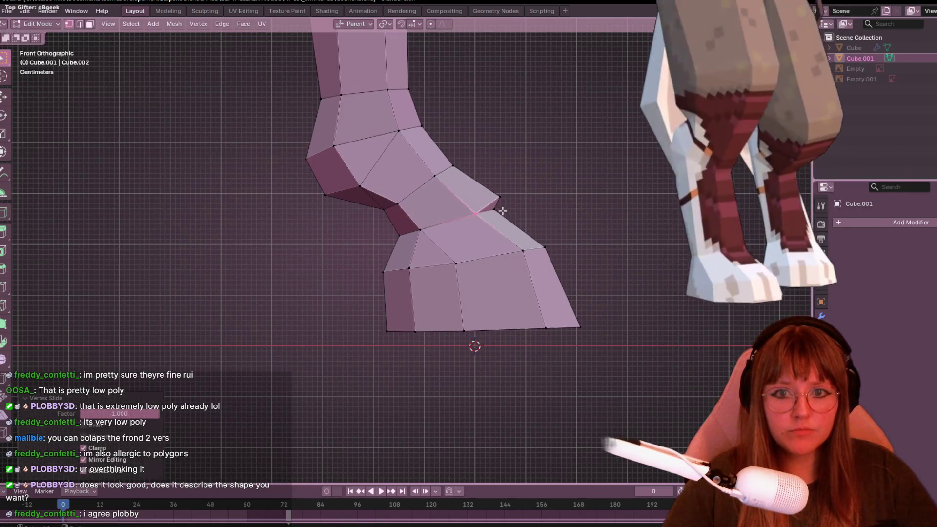
pyautogui.scroll(-1, 535, 219)
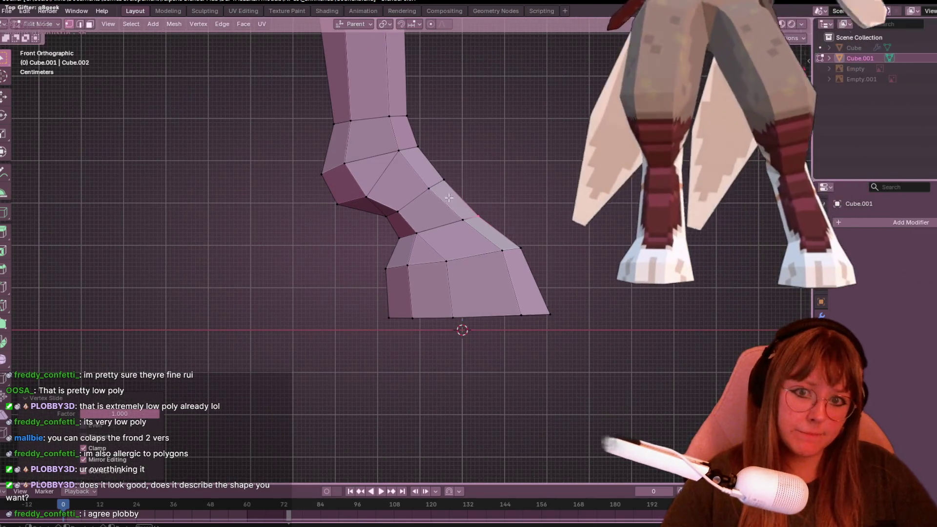
pyautogui.press('g')
pyautogui.click(497, 238)
# Check the hoof in perspective and make two small vertex slides on it.
pyautogui.moveTo(605, 198)
pyautogui.mouseDown(button='middle')
pyautogui.moveTo(527, 211)
pyautogui.moveTo(586, 341)
pyautogui.moveTo(582, 256)
pyautogui.moveTo(523, 295)
pyautogui.moveTo(578, 305)
pyautogui.moveTo(526, 271)
pyautogui.moveTo(588, 295)
pyautogui.moveTo(607, 248)
pyautogui.moveTo(596, 308)
pyautogui.moveTo(642, 291)
pyautogui.moveTo(596, 288)
pyautogui.moveTo(603, 294)
pyautogui.moveTo(587, 303)
pyautogui.moveTo(592, 310)
pyautogui.moveTo(477, 277)
pyautogui.moveTo(587, 310)
pyautogui.moveTo(619, 339)
pyautogui.moveTo(489, 268)
pyautogui.moveTo(522, 264)
pyautogui.moveTo(647, 303)
pyautogui.moveTo(537, 313)
pyautogui.moveTo(293, 292)
pyautogui.moveTo(150, 302)
pyautogui.moveTo(697, 321)
pyautogui.moveTo(467, 326)
pyautogui.moveTo(341, 309)
pyautogui.moveTo(308, 291)
pyautogui.moveTo(223, 296)
pyautogui.moveTo(326, 291)
pyautogui.mouseUp(button='middle')
pyautogui.hotkey('shift', 'v')
pyautogui.click(589, 301)
pyautogui.click(518, 268)
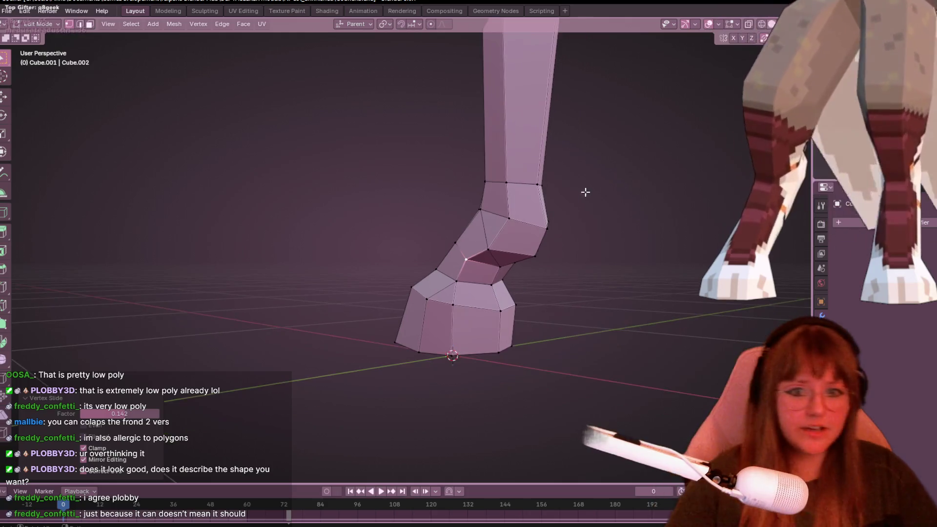
# From the front view, slide one more vertex down its edge and leave Edit Mode.
pyautogui.moveTo(498, 169)
pyautogui.mouseDown(button='middle')
pyautogui.moveTo(551, 85)
pyautogui.moveTo(592, 175)
pyautogui.moveTo(588, 224)
pyautogui.moveTo(593, 206)
pyautogui.moveTo(520, 255)
pyautogui.moveTo(644, 191)
pyautogui.moveTo(502, 276)
pyautogui.moveTo(650, 158)
pyautogui.mouseUp(button='middle')
pyautogui.press('KP_1')
pyautogui.scroll(5, 385, 210)
pyautogui.moveTo(384, 210)
pyautogui.keyDown('shift'); pyautogui.mouseDown(button='middle')
pyautogui.moveTo(404, 215)
pyautogui.moveTo(471, 200)
pyautogui.mouseUp(button='middle'); pyautogui.keyUp('shift')
pyautogui.hotkey('shift', 'v')
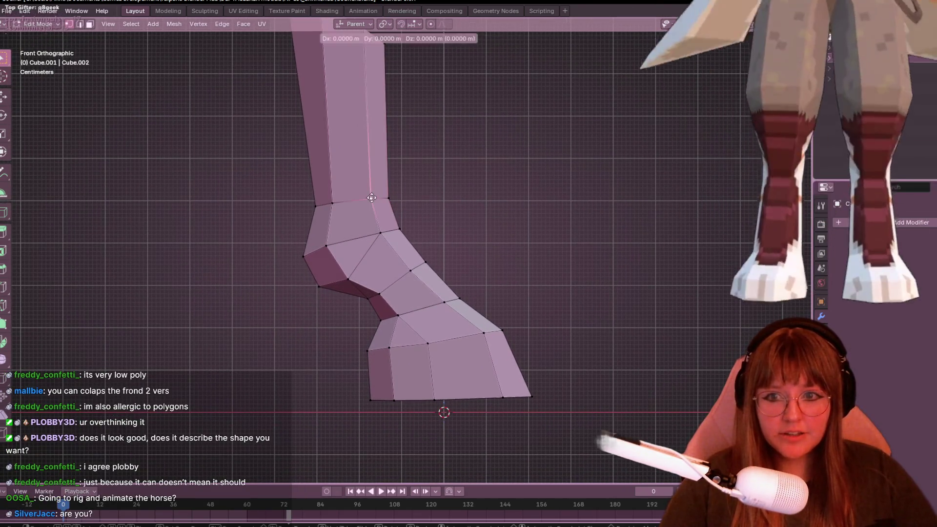
pyautogui.click(401, 255)
pyautogui.scroll(-2, 400, 256)
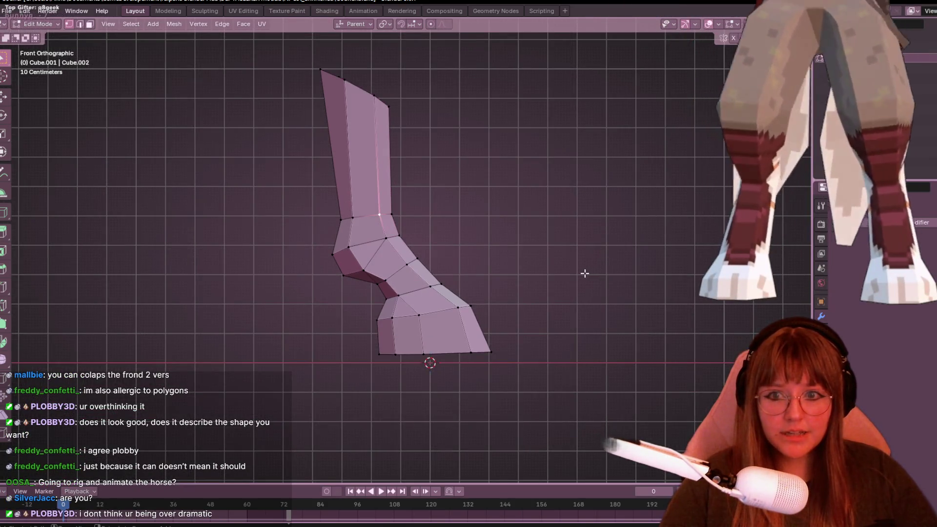
pyautogui.moveTo(400, 222)
pyautogui.keyDown('shift'); pyautogui.mouseDown(button='middle')
pyautogui.moveTo(421, 221)
pyautogui.moveTo(418, 203)
pyautogui.mouseUp(button='middle'); pyautogui.keyUp('shift')
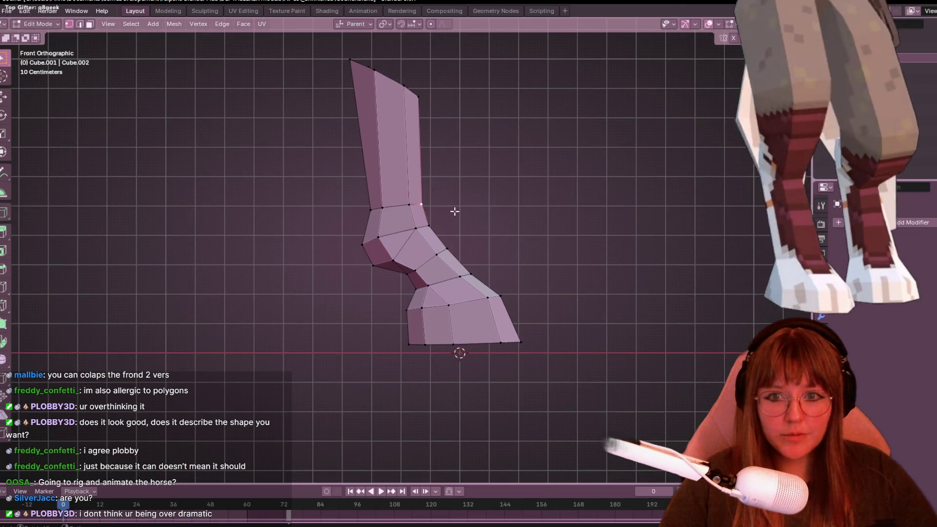
pyautogui.moveTo(492, 209)
pyautogui.mouseDown(button='middle')
pyautogui.moveTo(527, 228)
pyautogui.moveTo(532, 251)
pyautogui.moveTo(456, 264)
pyautogui.moveTo(406, 233)
pyautogui.mouseUp(button='middle')
pyautogui.press('Tab')
# Unhide the body meshes with Alt+H, select the body Cube, then reselect leg Cube.001.
pyautogui.moveTo(430, 114); pyautogui.dragTo(429, 147, button='middle')
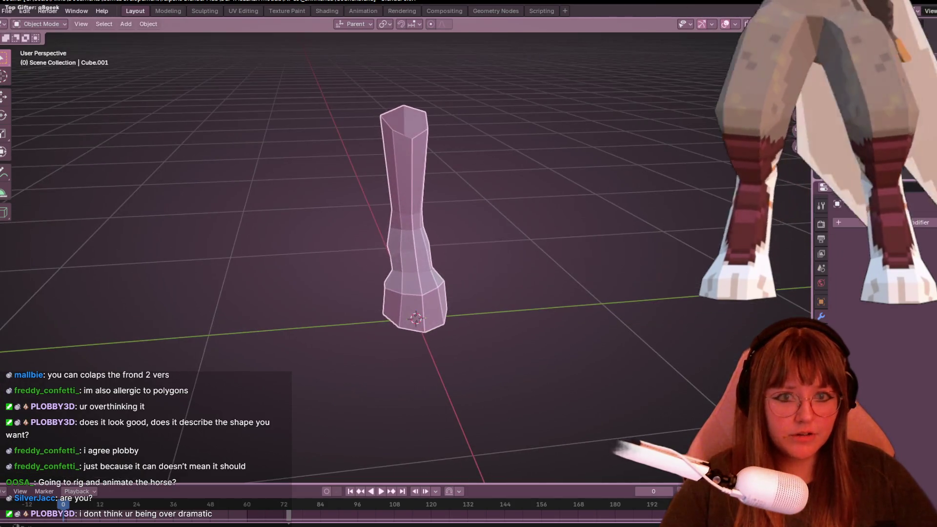
pyautogui.hotkey('alt', 'h')
pyautogui.click(440, 116)
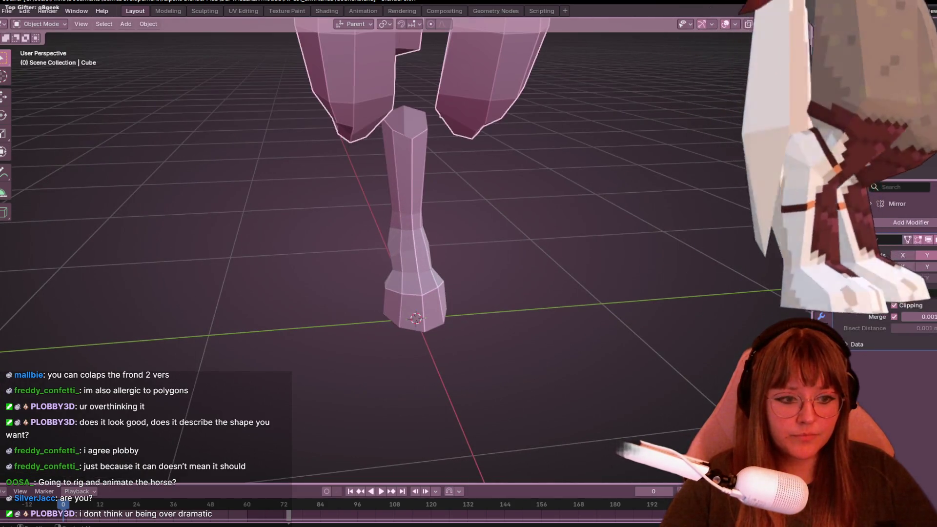
pyautogui.moveTo(576, 219); pyautogui.dragTo(576, 207, button='middle')
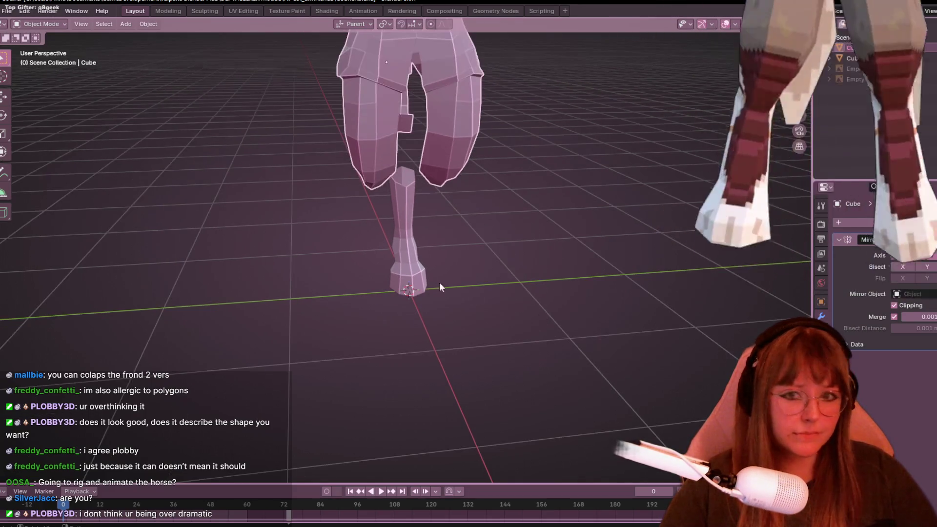
pyautogui.click(405, 220)
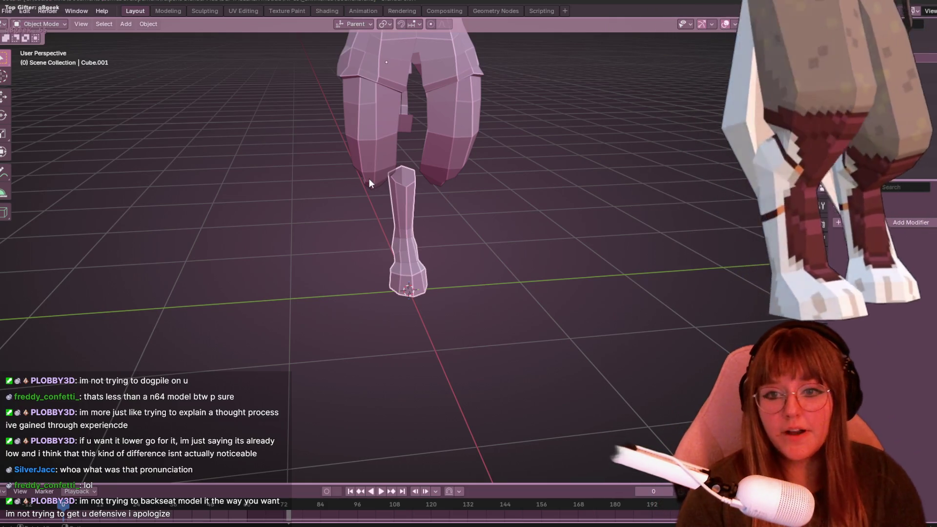
# Orbit around the legs, then snap to Right Orthographic view of the leg below the body.
pyautogui.moveTo(546, 265)
pyautogui.mouseDown(button='middle')
pyautogui.moveTo(570, 237)
pyautogui.moveTo(561, 268)
pyautogui.moveTo(469, 257)
pyautogui.moveTo(388, 192)
pyautogui.moveTo(432, 221)
pyautogui.moveTo(462, 191)
pyautogui.moveTo(502, 306)
pyautogui.moveTo(449, 249)
pyautogui.moveTo(516, 264)
pyautogui.moveTo(488, 247)
pyautogui.mouseUp(button='middle')
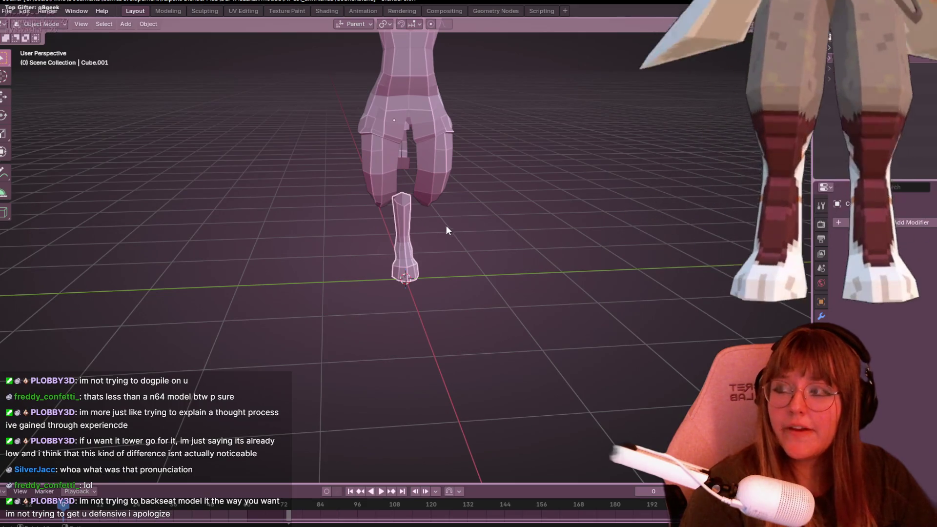
pyautogui.moveTo(425, 213)
pyautogui.mouseDown(button='middle')
pyautogui.moveTo(435, 210)
pyautogui.moveTo(403, 133)
pyautogui.moveTo(490, 188)
pyautogui.moveTo(435, 266)
pyautogui.mouseUp(button='middle')
pyautogui.scroll(3, 403, 134)
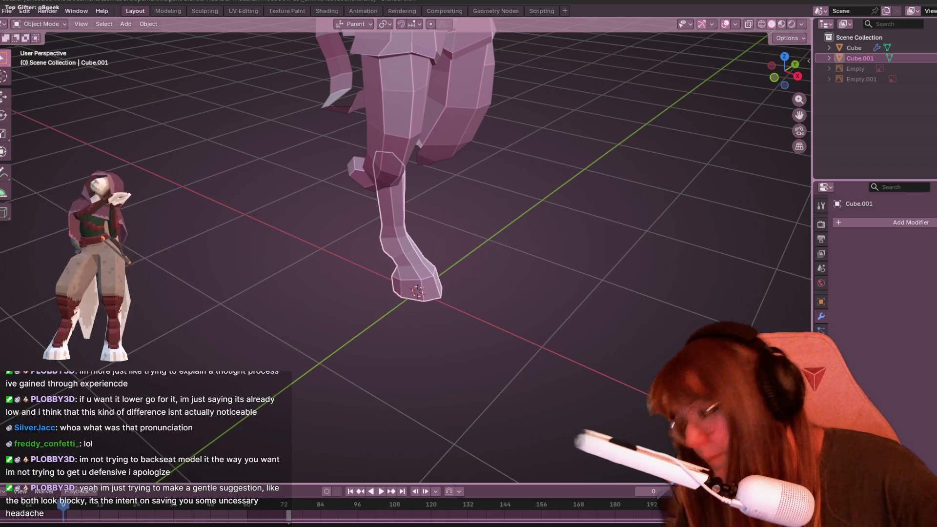
pyautogui.moveTo(373, 182)
pyautogui.mouseDown(button='middle')
pyautogui.moveTo(479, 259)
pyautogui.moveTo(479, 218)
pyautogui.moveTo(419, 194)
pyautogui.moveTo(341, 200)
pyautogui.moveTo(303, 229)
pyautogui.moveTo(442, 294)
pyautogui.moveTo(538, 304)
pyautogui.moveTo(610, 269)
pyautogui.moveTo(652, 293)
pyautogui.moveTo(612, 265)
pyautogui.moveTo(734, 280)
pyautogui.moveTo(617, 258)
pyautogui.moveTo(657, 280)
pyautogui.moveTo(589, 268)
pyautogui.moveTo(625, 268)
pyautogui.moveTo(555, 267)
pyautogui.moveTo(583, 236)
pyautogui.moveTo(572, 258)
pyautogui.moveTo(580, 268)
pyautogui.moveTo(666, 298)
pyautogui.moveTo(644, 321)
pyautogui.moveTo(342, 230)
pyautogui.moveTo(254, 291)
pyautogui.moveTo(187, 246)
pyautogui.moveTo(98, 244)
pyautogui.moveTo(784, 257)
pyautogui.moveTo(765, 245)
pyautogui.moveTo(802, 92)
pyautogui.mouseUp(button='middle')
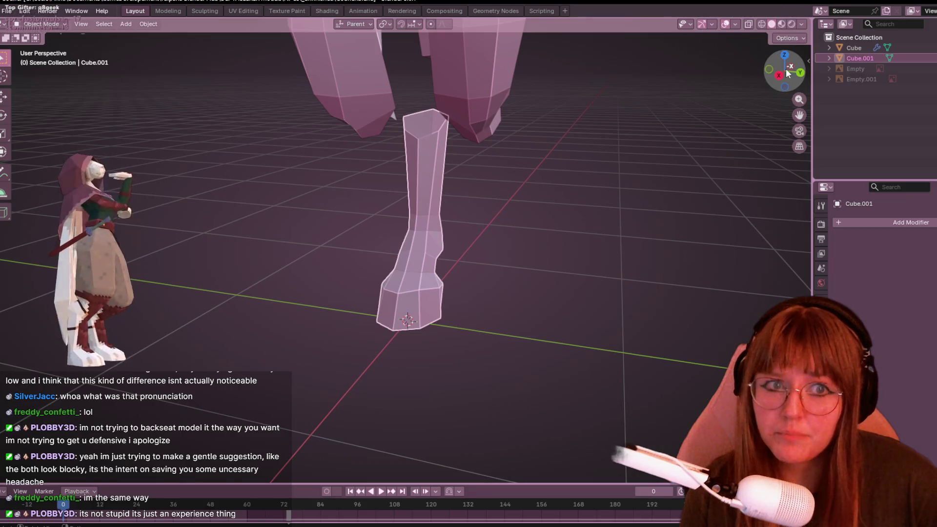
pyautogui.click(780, 76)
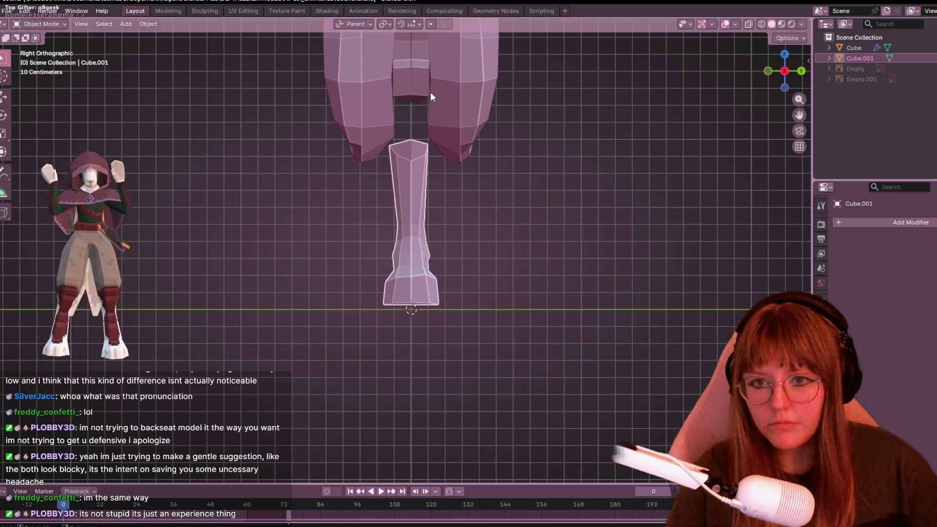
# Reposition the whole leg piece beneath the body.
pyautogui.scroll(1, 431, 92)
pyautogui.press('g')
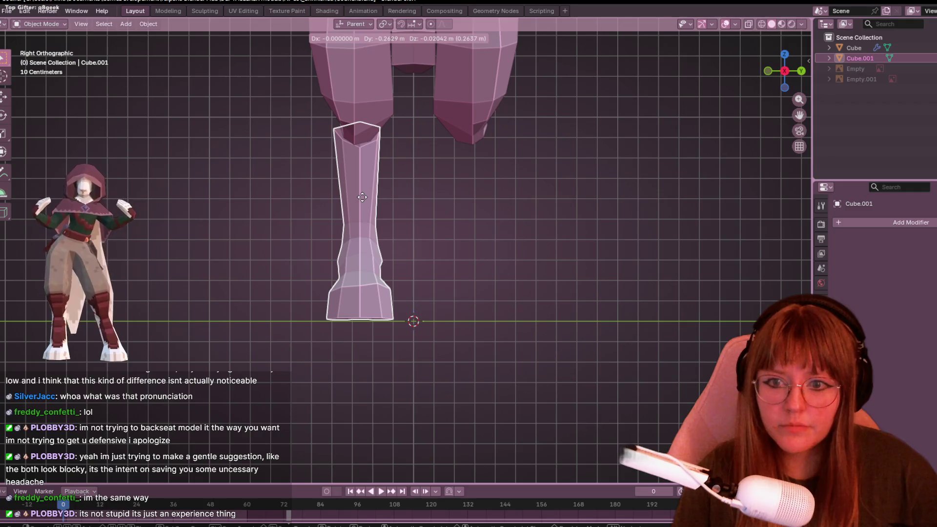
pyautogui.click(363, 197)
# Slide a hoof vertex along its edge, nudge it slightly and exit Edit Mode.
pyautogui.scroll(1, 402, 290)
pyautogui.keyDown('shift'); pyautogui.moveTo(402, 289); pyautogui.dragTo(423, 289, button='middle'); pyautogui.keyUp('shift')
pyautogui.scroll(2, 400, 249)
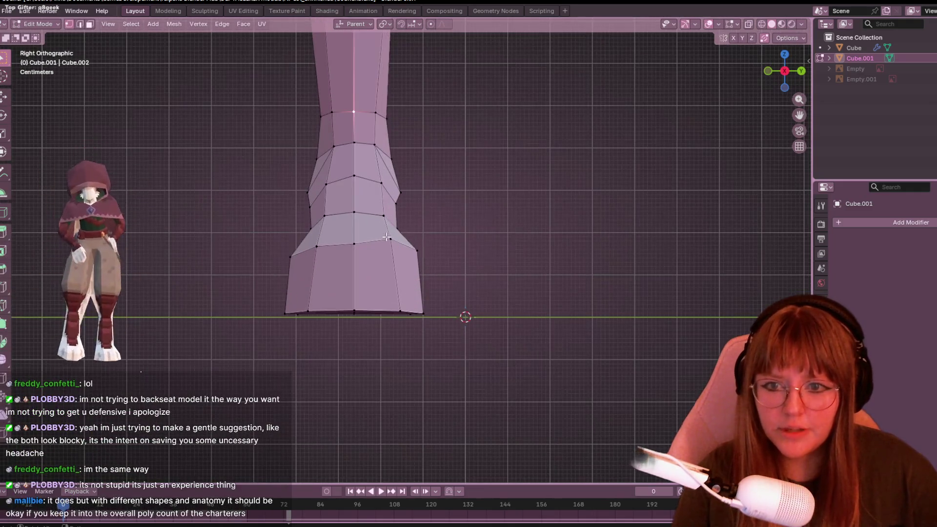
pyautogui.hotkey('shift', 'v')
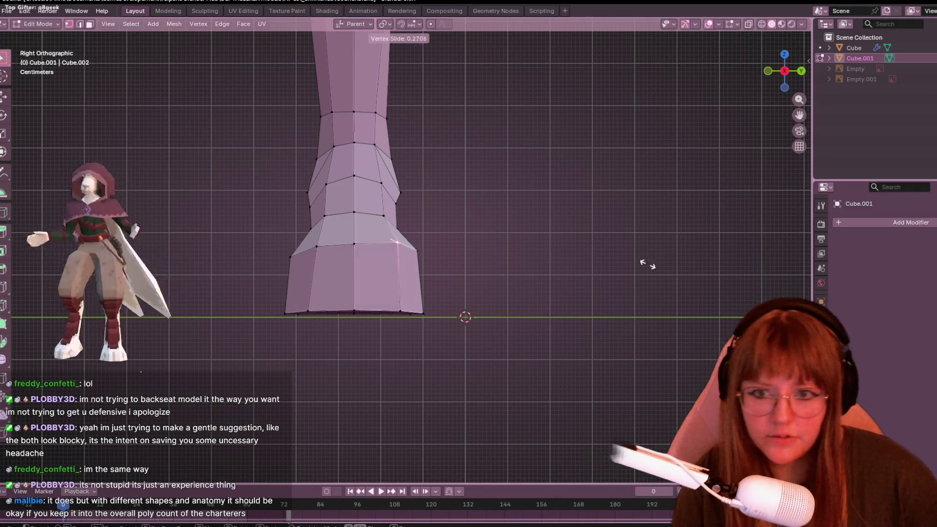
pyautogui.click(645, 266)
pyautogui.press('g')
pyautogui.click(420, 253)
pyautogui.scroll(-5, 461, 241)
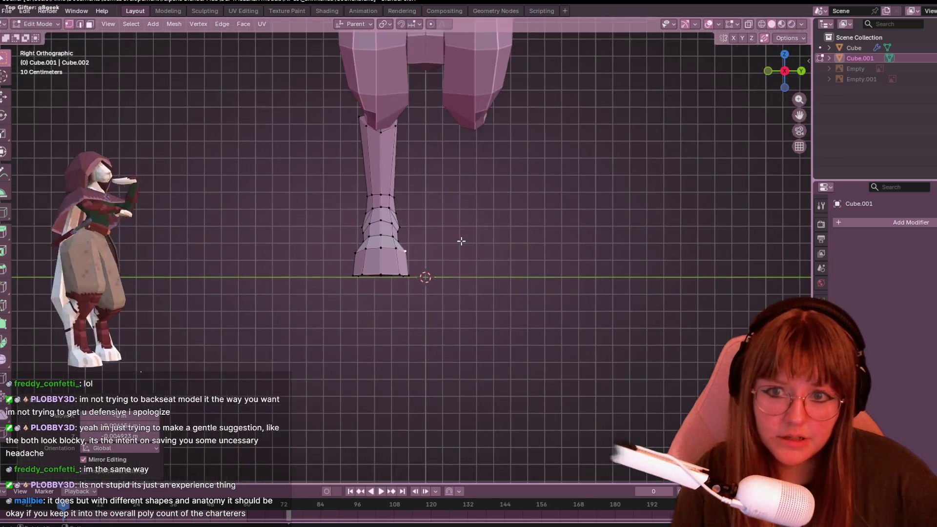
pyautogui.press('Tab')
# Join the leg into the body mesh Cube with Ctrl+J and enter Edit Mode.
pyautogui.keyDown('shift'); pyautogui.moveTo(473, 78); pyautogui.dragTo(428, 106, button='middle'); pyautogui.keyUp('shift')
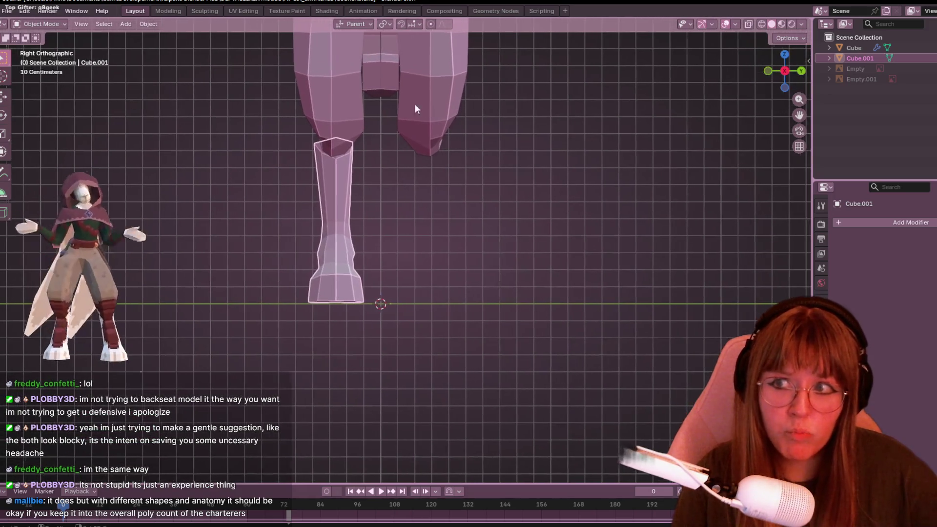
pyautogui.keyDown('shift'); pyautogui.click(307, 84); pyautogui.keyUp('shift')
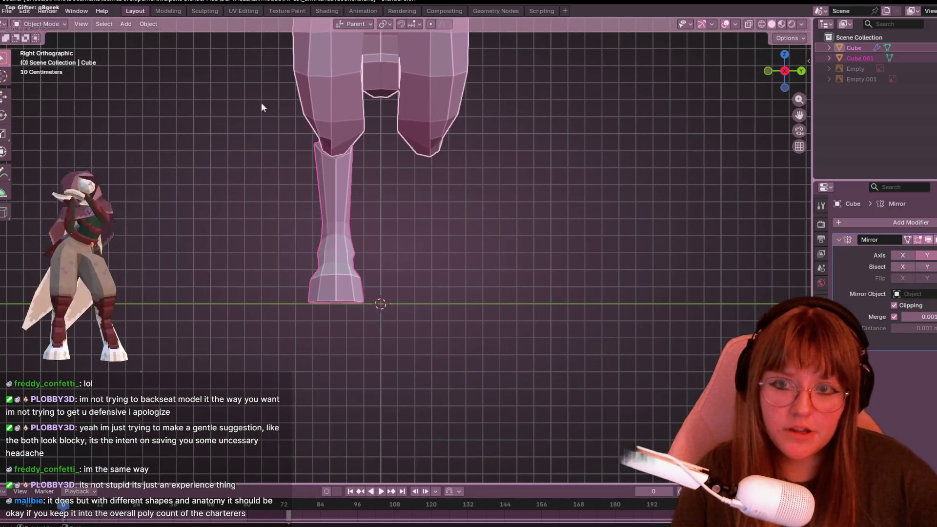
pyautogui.hotkey('ctrl', 'j')
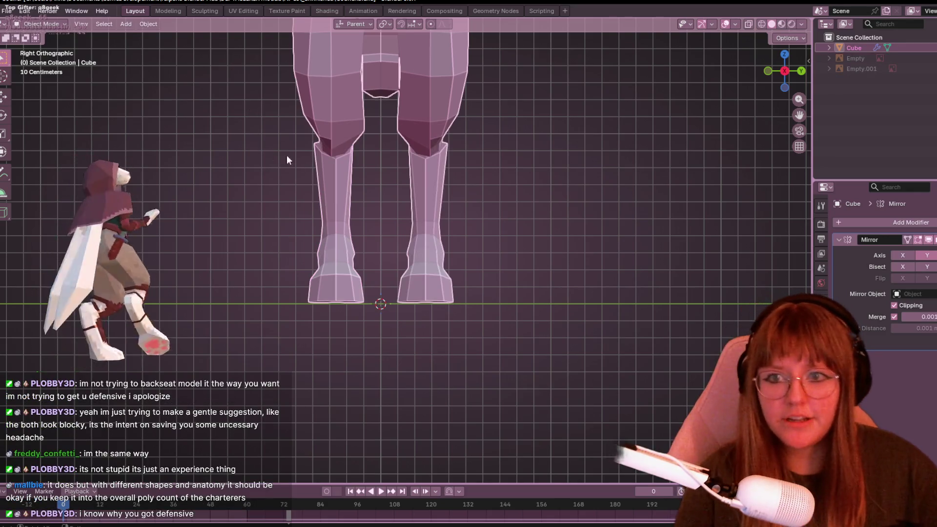
pyautogui.scroll(1, 307, 187)
pyautogui.press('Tab')
pyautogui.moveTo(308, 187)
pyautogui.mouseDown(button='middle')
pyautogui.moveTo(527, 268)
pyautogui.moveTo(631, 283)
pyautogui.moveTo(420, 235)
pyautogui.moveTo(302, 174)
pyautogui.mouseUp(button='middle')
# Scale the selected shin vertices to 0.796 and move them into place.
pyautogui.scroll(-2, 303, 174)
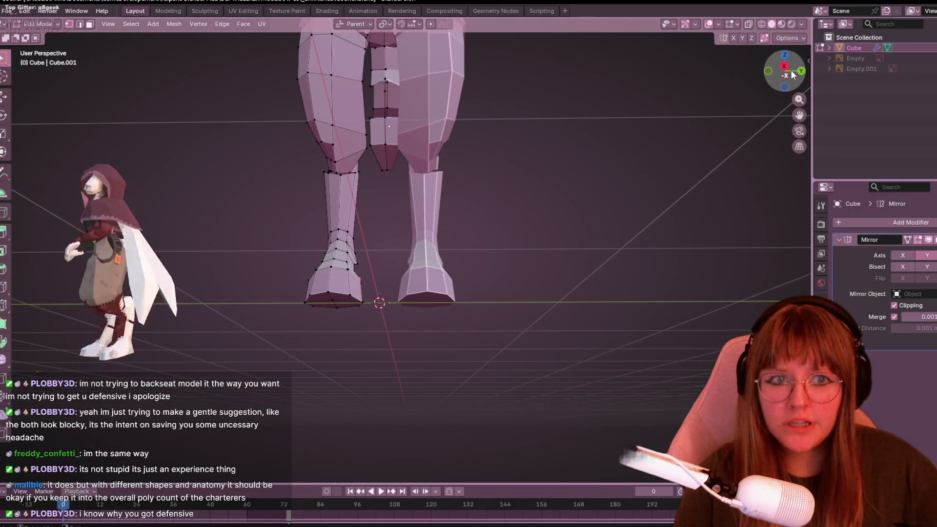
pyautogui.click(791, 72)
pyautogui.scroll(4, 446, 188)
pyautogui.keyDown('shift'); pyautogui.moveTo(582, 330); pyautogui.dragTo(575, 330, button='middle'); pyautogui.keyUp('shift')
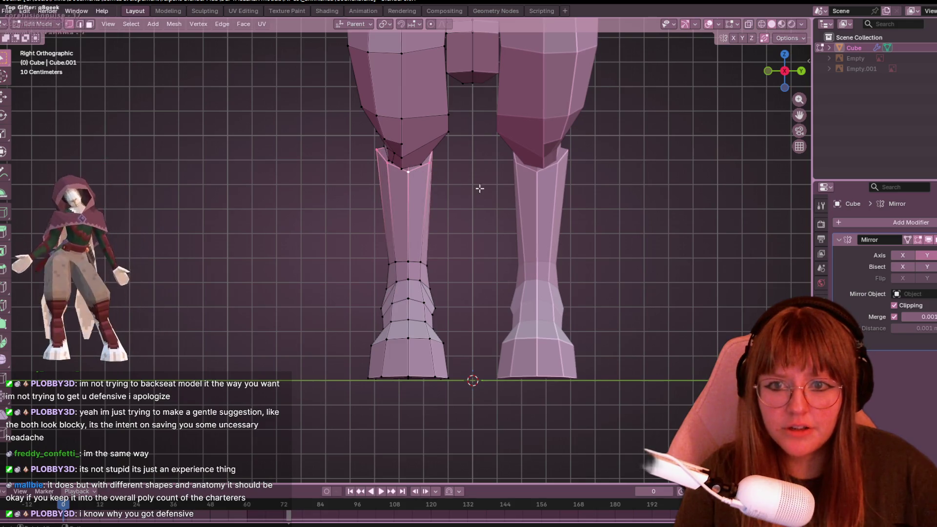
pyautogui.press('s')
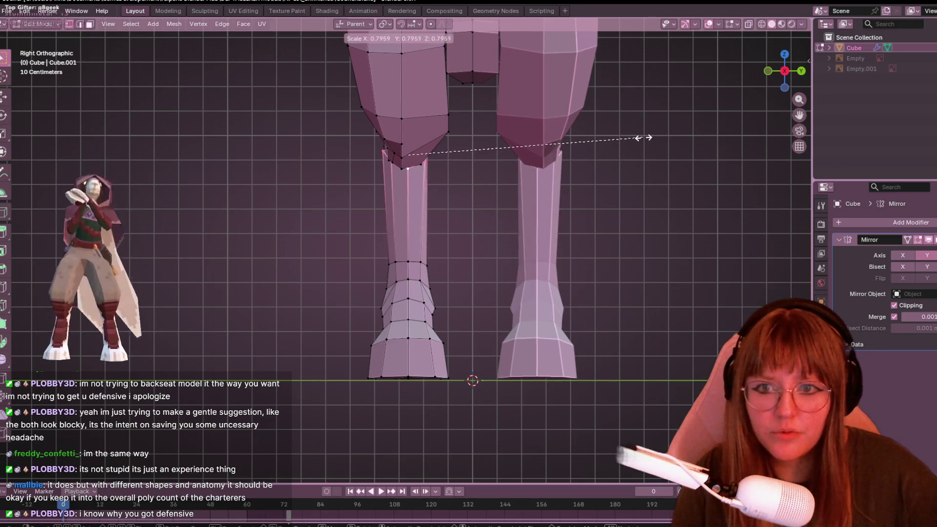
pyautogui.click(631, 146)
pyautogui.press('g')
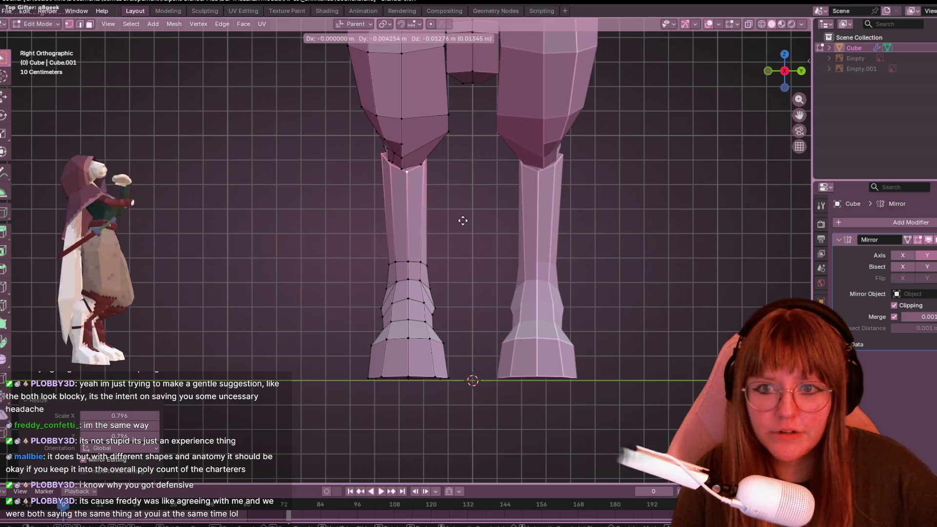
pyautogui.click(435, 221)
# In front view, nudge the top shin vertex slightly up and left.
pyautogui.moveTo(435, 221)
pyautogui.mouseDown(button='middle')
pyautogui.moveTo(339, 224)
pyautogui.moveTo(344, 254)
pyautogui.mouseUp(button='middle')
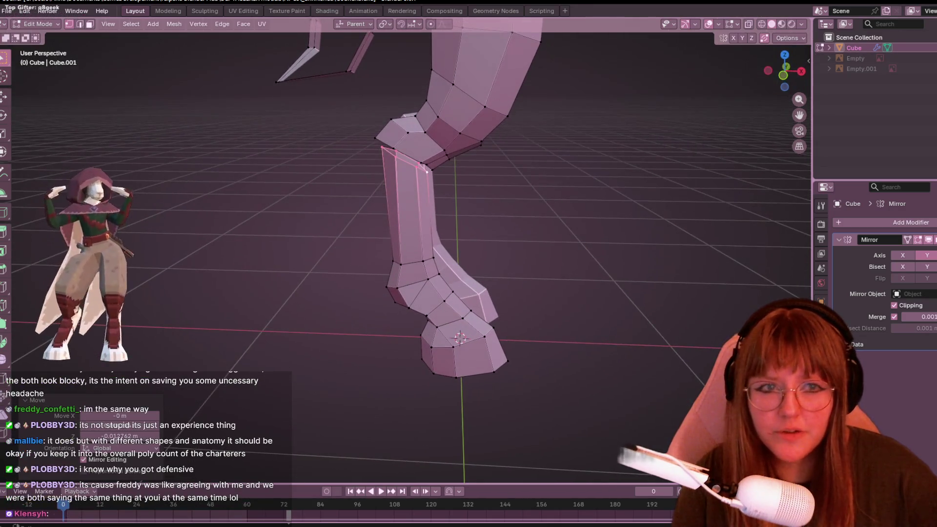
pyautogui.click(782, 76)
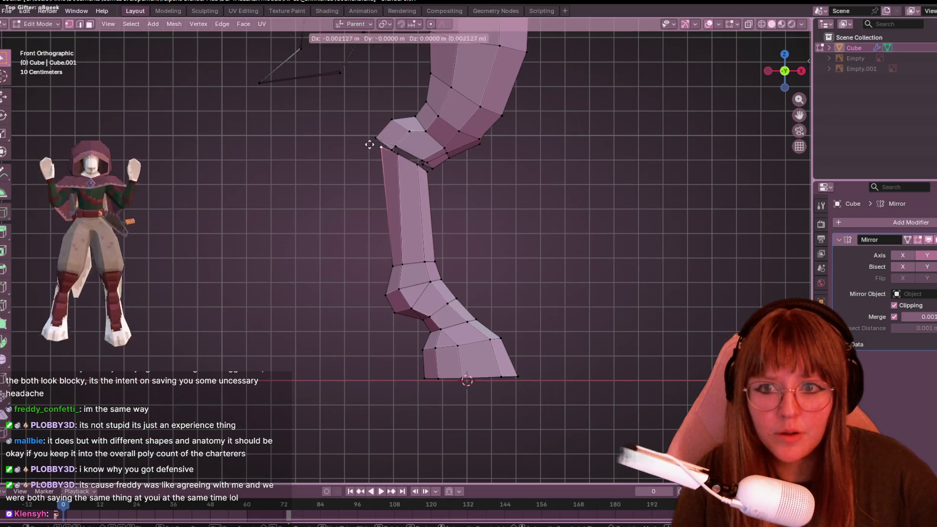
pyautogui.click(371, 141)
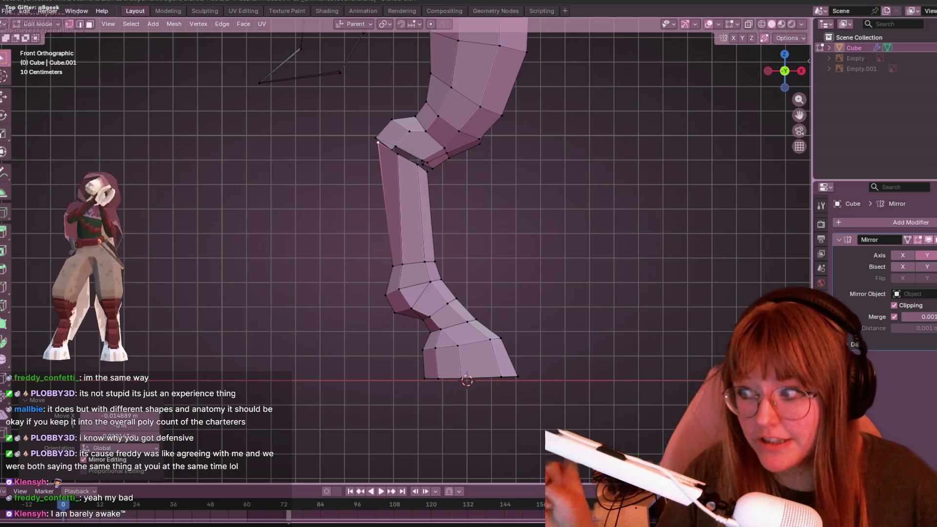
pyautogui.hotkey('alt', 'Tab')
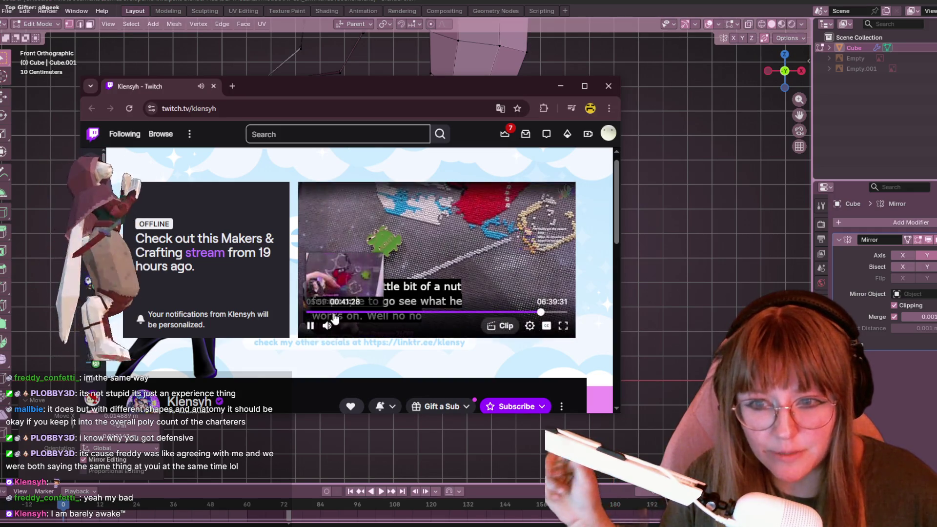
# Skip the Twitch video to a few different points, then close the browser window.
pyautogui.click(334, 314)
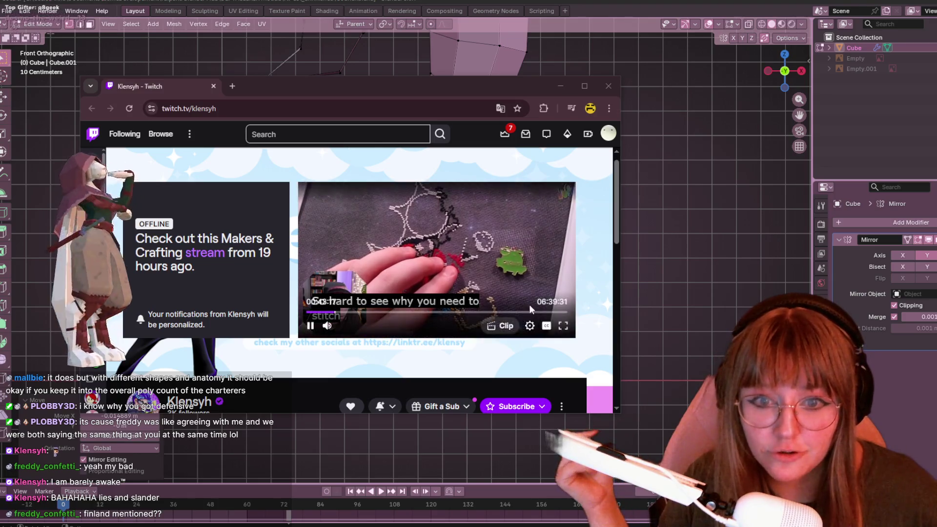
pyautogui.click(529, 312)
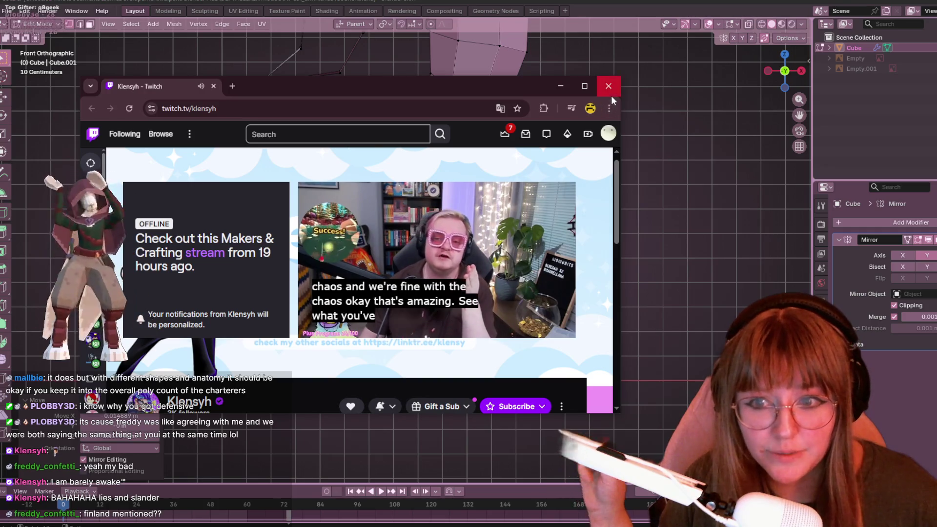
pyautogui.click(505, 312)
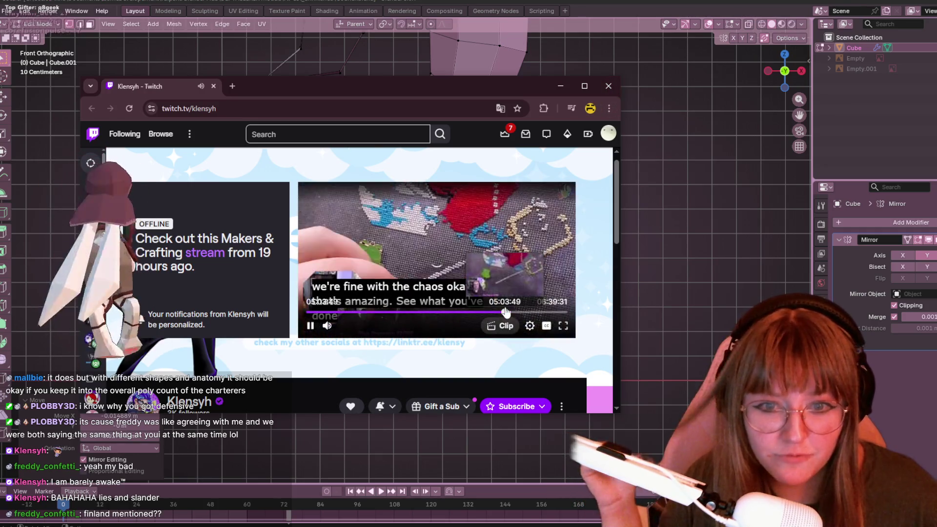
pyautogui.click(608, 86)
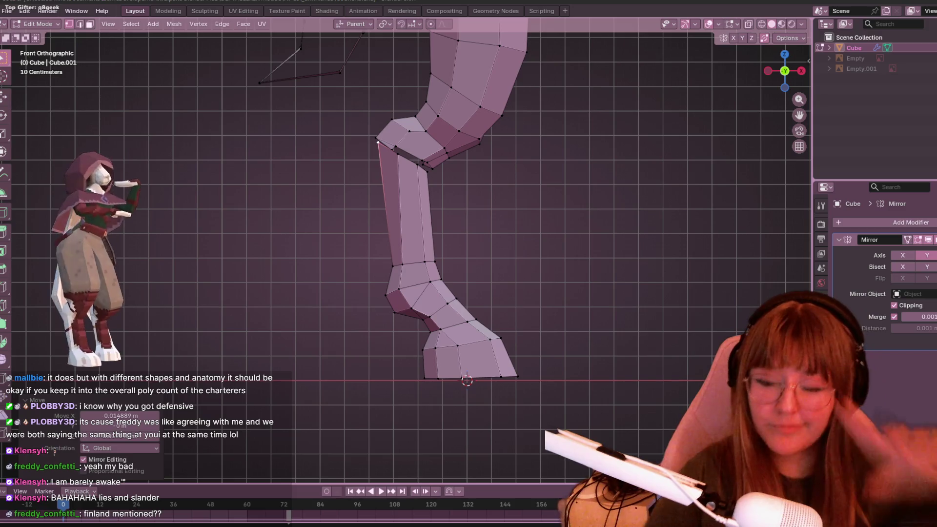
# Zoom into the hock and move the selected joint vertex to a new position.
pyautogui.scroll(1, 452, 106)
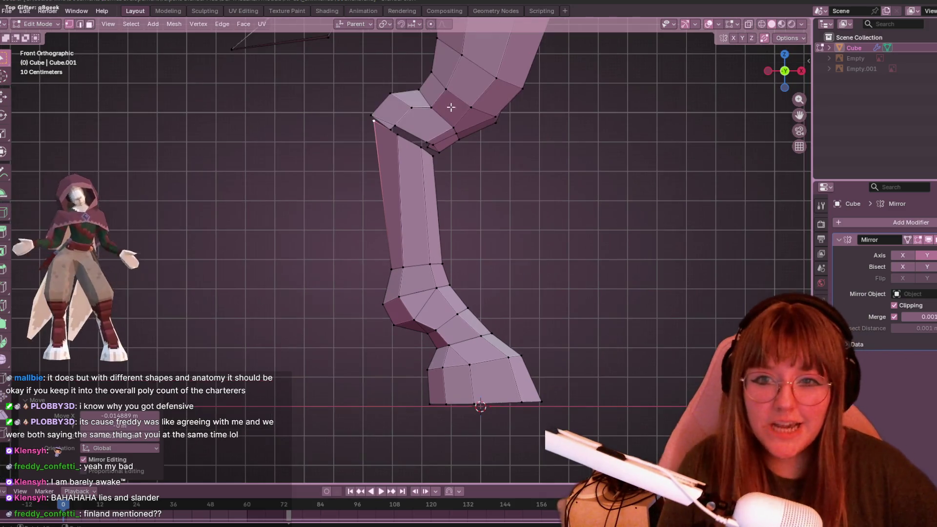
pyautogui.scroll(1, 750, 128)
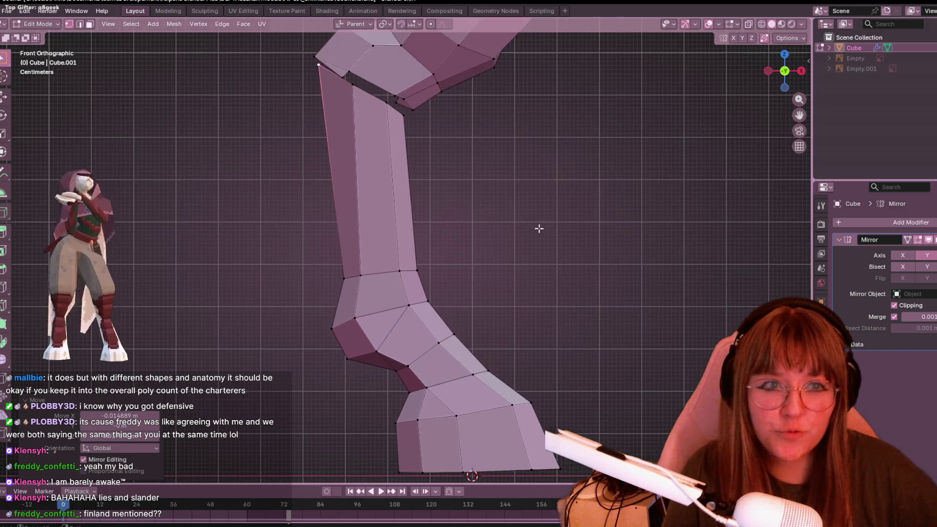
pyautogui.scroll(1, 539, 226)
pyautogui.scroll(1, 415, 243)
pyautogui.keyDown('shift'); pyautogui.moveTo(416, 244); pyautogui.dragTo(405, 314, button='middle'); pyautogui.keyUp('shift')
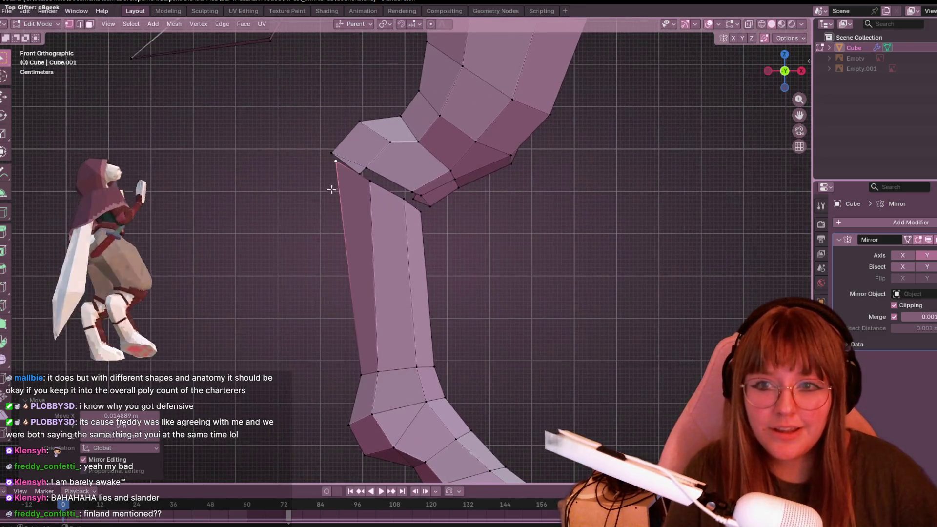
pyautogui.press('g')
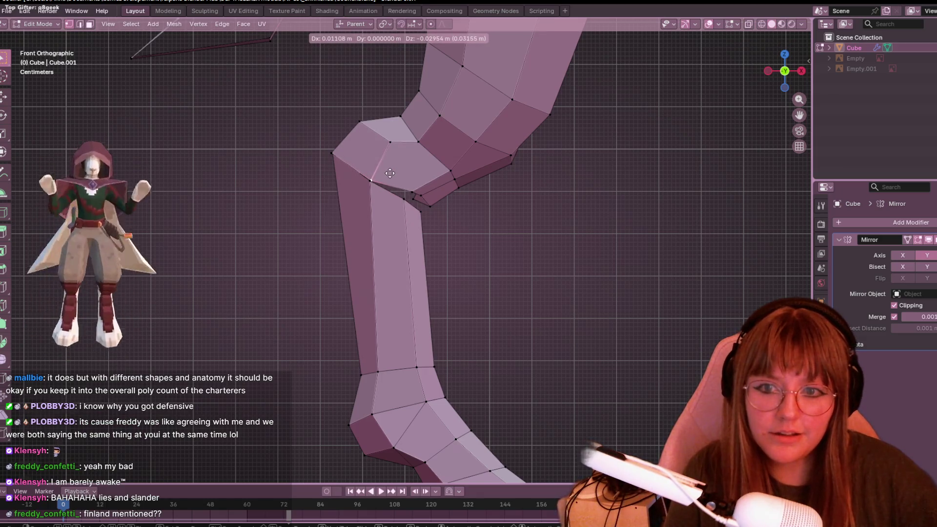
pyautogui.click(390, 173)
# Reposition two more hock vertices, lowering the rear one, then view the leg from below.
pyautogui.click(404, 199)
pyautogui.press('g')
pyautogui.click(433, 196)
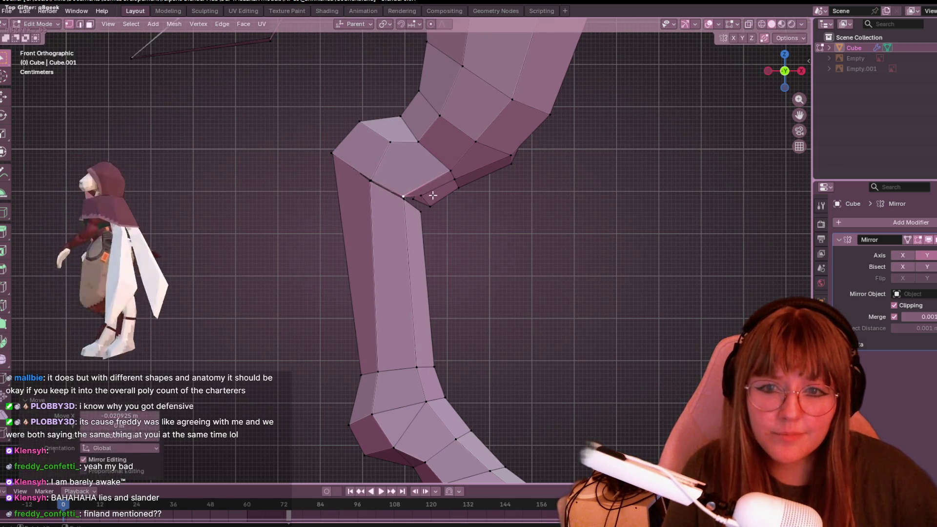
pyautogui.click(430, 206)
pyautogui.press('g')
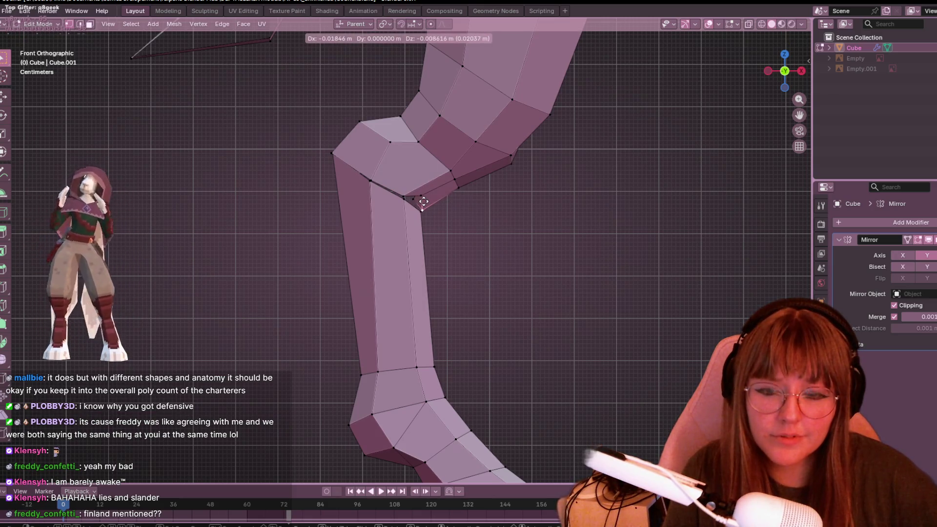
pyautogui.click(424, 202)
pyautogui.scroll(-3, 456, 231)
pyautogui.moveTo(455, 231)
pyautogui.mouseDown(button='middle')
pyautogui.moveTo(566, 383)
pyautogui.moveTo(700, 363)
pyautogui.mouseUp(button='middle')
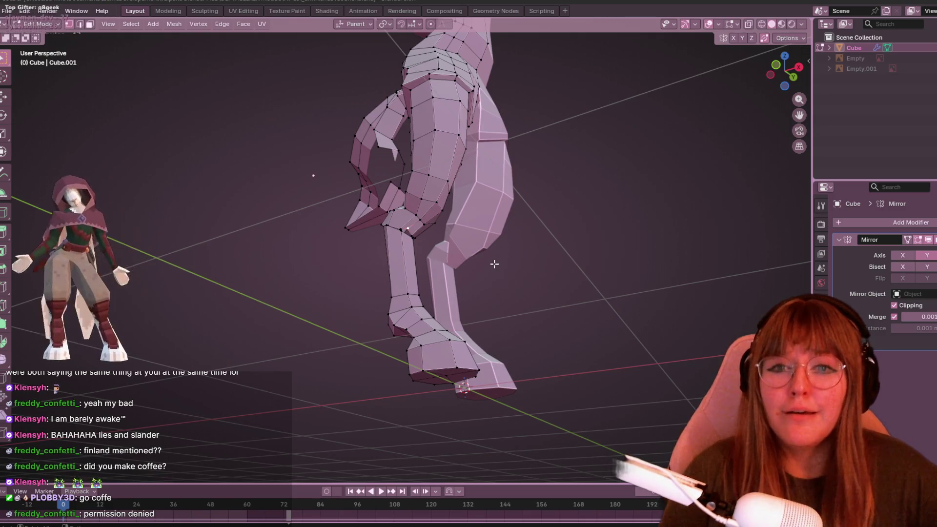
# Switch to Object Mode and isolate the character in Local View.
pyautogui.moveTo(415, 149)
pyautogui.mouseDown(button='middle')
pyautogui.moveTo(519, 335)
pyautogui.moveTo(464, 215)
pyautogui.moveTo(684, 286)
pyautogui.moveTo(551, 232)
pyautogui.moveTo(518, 263)
pyautogui.moveTo(567, 283)
pyautogui.moveTo(609, 255)
pyautogui.moveTo(634, 312)
pyautogui.moveTo(554, 330)
pyautogui.moveTo(393, 341)
pyautogui.moveTo(395, 325)
pyautogui.moveTo(527, 379)
pyautogui.moveTo(563, 345)
pyautogui.moveTo(594, 336)
pyautogui.moveTo(653, 354)
pyautogui.moveTo(432, 370)
pyautogui.moveTo(589, 323)
pyautogui.moveTo(465, 317)
pyautogui.moveTo(406, 335)
pyautogui.moveTo(535, 263)
pyautogui.moveTo(623, 283)
pyautogui.moveTo(452, 184)
pyautogui.moveTo(395, 401)
pyautogui.moveTo(422, 327)
pyautogui.moveTo(298, 308)
pyautogui.moveTo(140, 362)
pyautogui.moveTo(373, 399)
pyautogui.moveTo(350, 398)
pyautogui.moveTo(321, 376)
pyautogui.moveTo(404, 380)
pyautogui.moveTo(645, 321)
pyautogui.moveTo(622, 300)
pyautogui.moveTo(553, 303)
pyautogui.moveTo(540, 306)
pyautogui.moveTo(627, 330)
pyautogui.mouseUp(button='middle')
pyautogui.press('Tab')
pyautogui.scroll(-3, 553, 303)
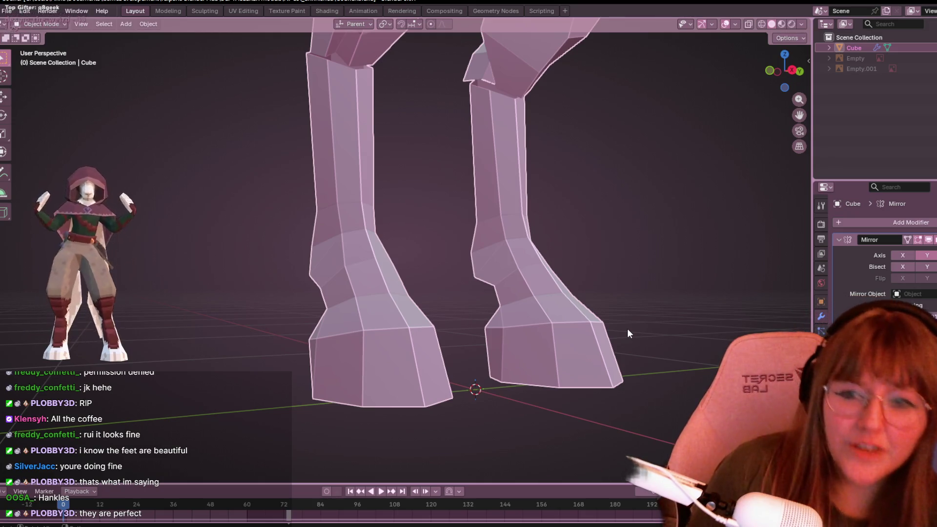
pyautogui.press('KP_Divide')
pyautogui.press('Tab')
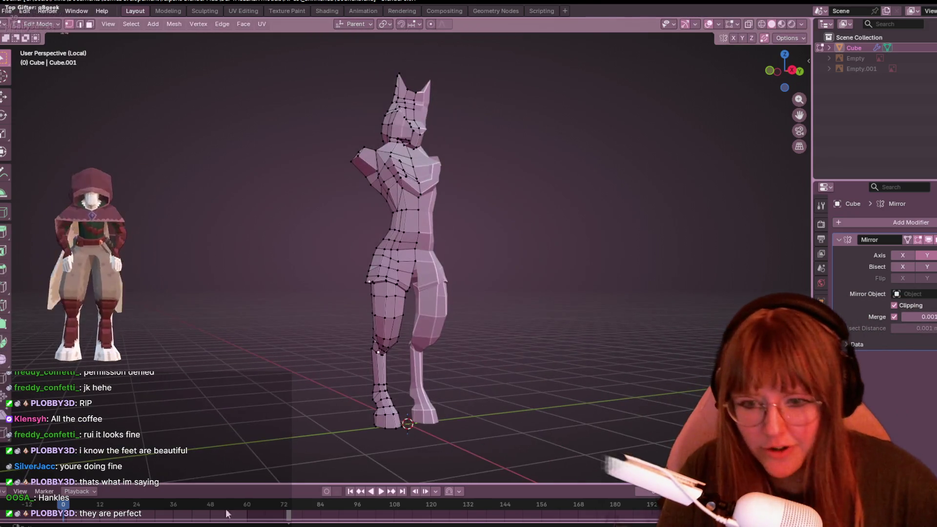
pyautogui.scroll(8, 415, 373)
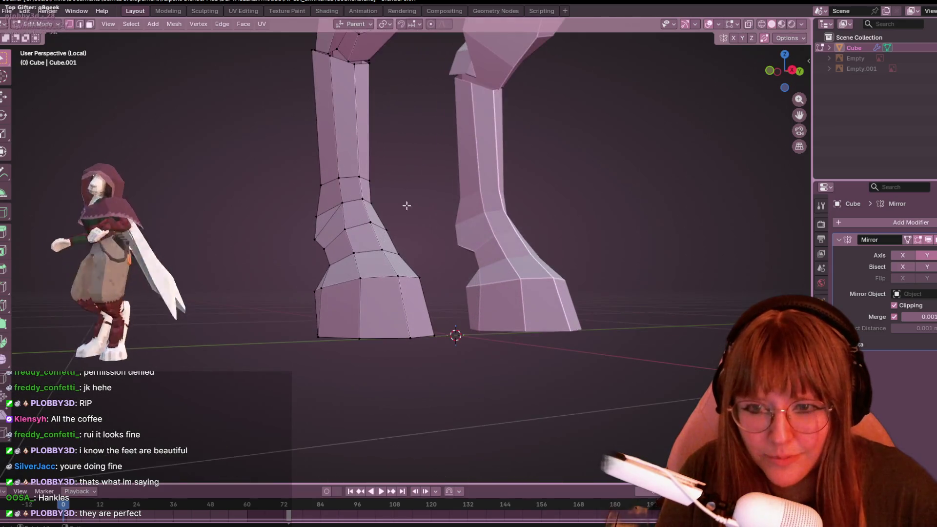
pyautogui.press('Tab')
# Orbit around the hooves to review the legs from lower and closer angles.
pyautogui.moveTo(391, 224)
pyautogui.mouseDown(button='middle')
pyautogui.moveTo(443, 204)
pyautogui.moveTo(538, 213)
pyautogui.moveTo(394, 232)
pyautogui.moveTo(381, 221)
pyautogui.moveTo(320, 240)
pyautogui.moveTo(122, 261)
pyautogui.moveTo(32, 245)
pyautogui.moveTo(639, 257)
pyautogui.moveTo(142, 238)
pyautogui.moveTo(535, 274)
pyautogui.moveTo(548, 258)
pyautogui.moveTo(508, 265)
pyautogui.moveTo(552, 280)
pyautogui.moveTo(521, 235)
pyautogui.mouseUp(button='middle')
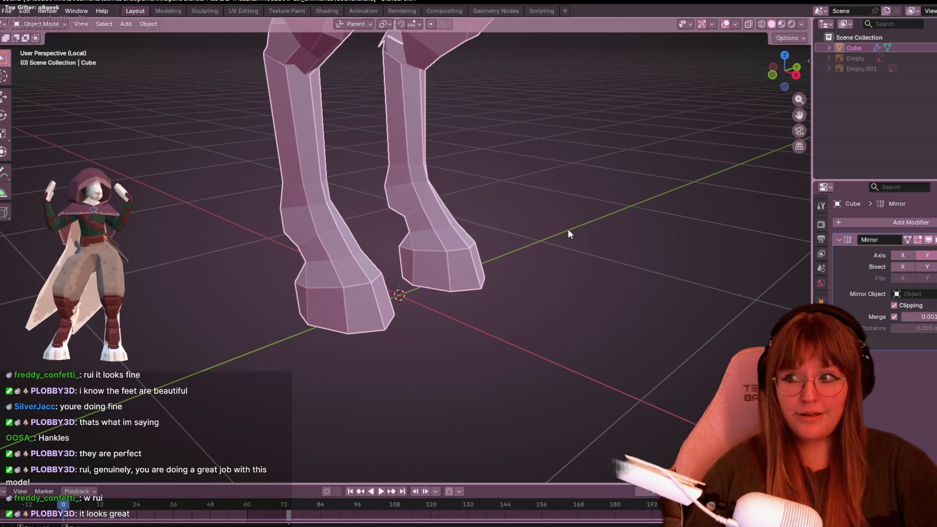
pyautogui.moveTo(591, 165)
pyautogui.mouseDown(button='middle')
pyautogui.moveTo(496, 236)
pyautogui.moveTo(570, 259)
pyautogui.moveTo(631, 254)
pyautogui.moveTo(447, 269)
pyautogui.moveTo(531, 252)
pyautogui.moveTo(623, 263)
pyautogui.moveTo(388, 233)
pyautogui.moveTo(473, 226)
pyautogui.moveTo(529, 251)
pyautogui.moveTo(598, 259)
pyautogui.moveTo(470, 275)
pyautogui.moveTo(508, 274)
pyautogui.mouseUp(button='middle')
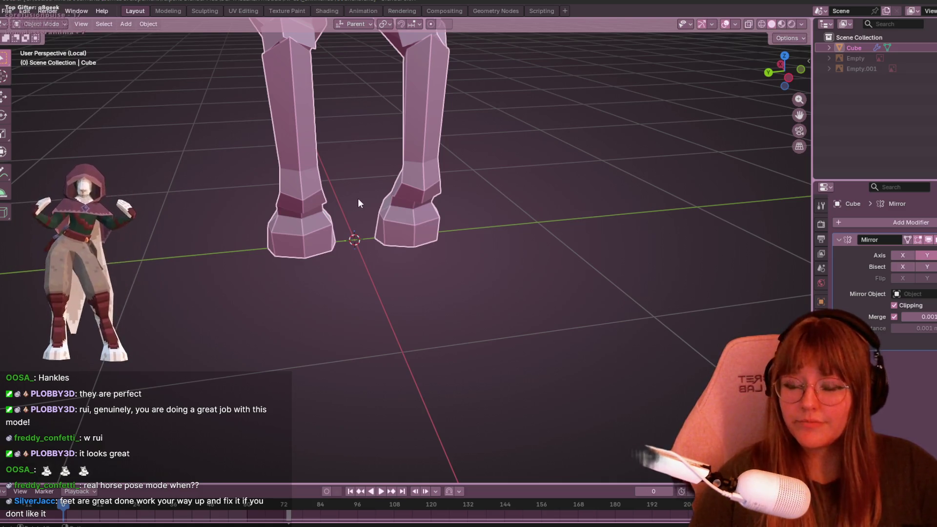
pyautogui.keyDown('shift'); pyautogui.moveTo(397, 184); pyautogui.dragTo(430, 205, button='middle'); pyautogui.keyUp('shift')
pyautogui.moveTo(487, 201)
pyautogui.mouseDown(button='middle')
pyautogui.moveTo(397, 151)
pyautogui.moveTo(317, 146)
pyautogui.moveTo(355, 213)
pyautogui.moveTo(413, 402)
pyautogui.moveTo(466, 226)
pyautogui.moveTo(524, 188)
pyautogui.moveTo(570, 223)
pyautogui.moveTo(557, 218)
pyautogui.moveTo(586, 98)
pyautogui.mouseUp(button='middle')
# In front view Edit Mode, box-select the stray tail edges and their bottom vertex.
pyautogui.press('KP_1')
pyautogui.scroll(3, 526, 285)
pyautogui.press('Tab')
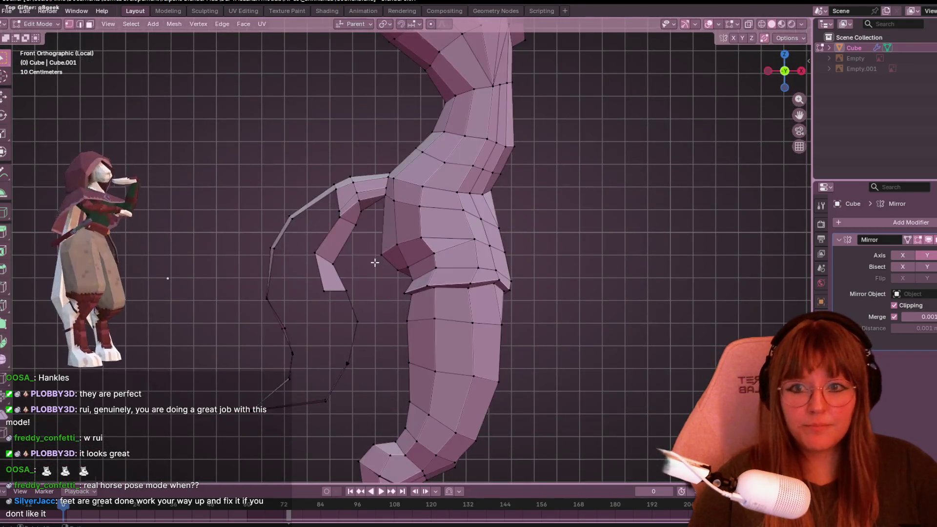
pyautogui.scroll(-2, 375, 263)
pyautogui.moveTo(211, 157); pyautogui.dragTo(375, 382)
pyautogui.moveTo(340, 137); pyautogui.dragTo(368, 213)
pyautogui.moveTo(251, 324); pyautogui.dragTo(347, 394)
pyautogui.moveTo(256, 326)
pyautogui.mouseDown()
pyautogui.moveTo(335, 370)
pyautogui.moveTo(362, 370)
pyautogui.mouseUp()
# Delete the selected tail edges and return to a perspective view of the leg.
pyautogui.press('x')
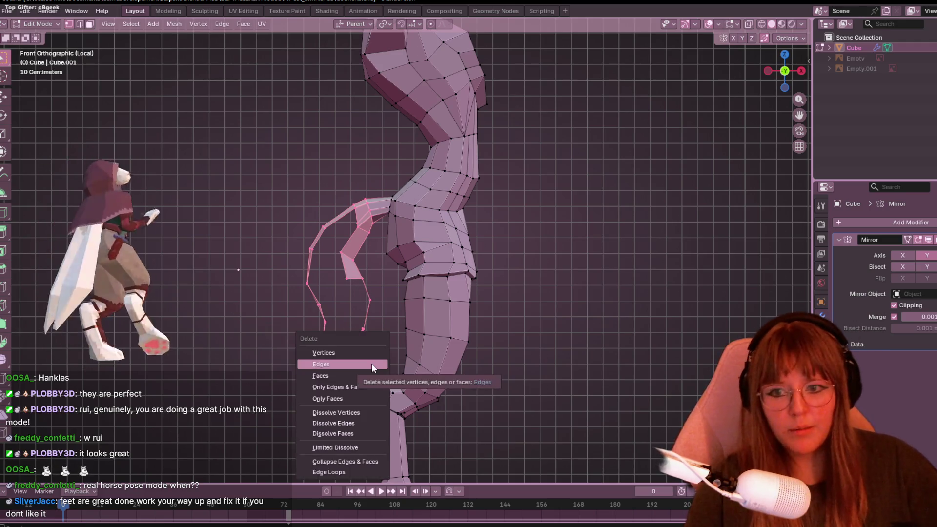
pyautogui.click(371, 362)
pyautogui.keyDown('shift'); pyautogui.moveTo(646, 246); pyautogui.dragTo(622, 180, button='middle'); pyautogui.keyUp('shift')
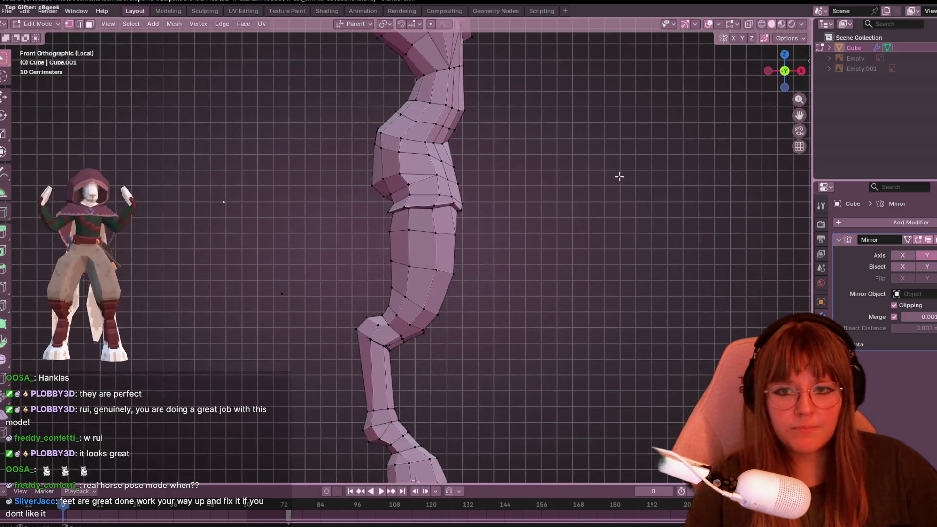
pyautogui.scroll(1, 319, 97)
pyautogui.moveTo(368, 204)
pyautogui.mouseDown(button='middle')
pyautogui.moveTo(529, 257)
pyautogui.moveTo(418, 247)
pyautogui.moveTo(374, 209)
pyautogui.moveTo(385, 244)
pyautogui.moveTo(377, 265)
pyautogui.mouseUp(button='middle')
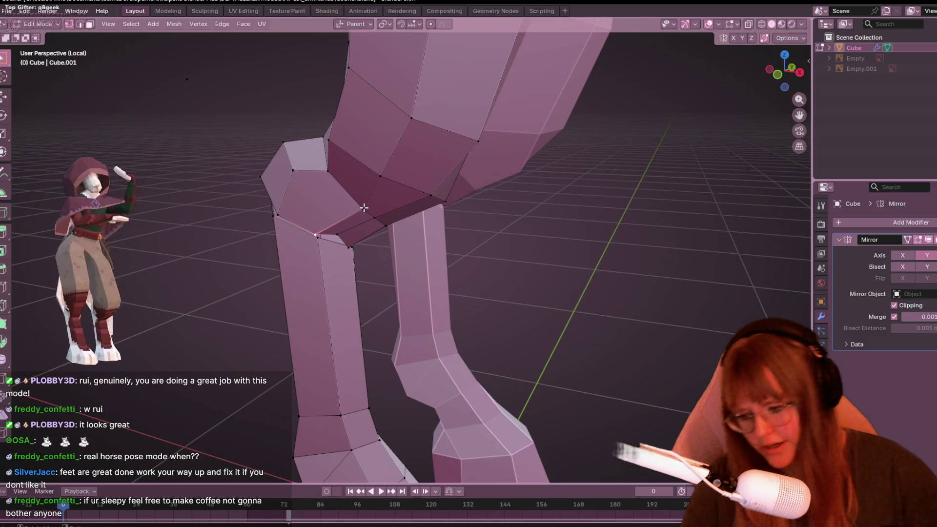
# Vertex-slide three knee joint vertices along their edges to reshape the joint.
pyautogui.press('g')
pyautogui.press('g')
pyautogui.click(576, 383)
pyautogui.moveTo(575, 382)
pyautogui.mouseDown(button='middle')
pyautogui.moveTo(271, 140)
pyautogui.moveTo(342, 195)
pyautogui.moveTo(270, 196)
pyautogui.mouseUp(button='middle')
pyautogui.click(243, 221)
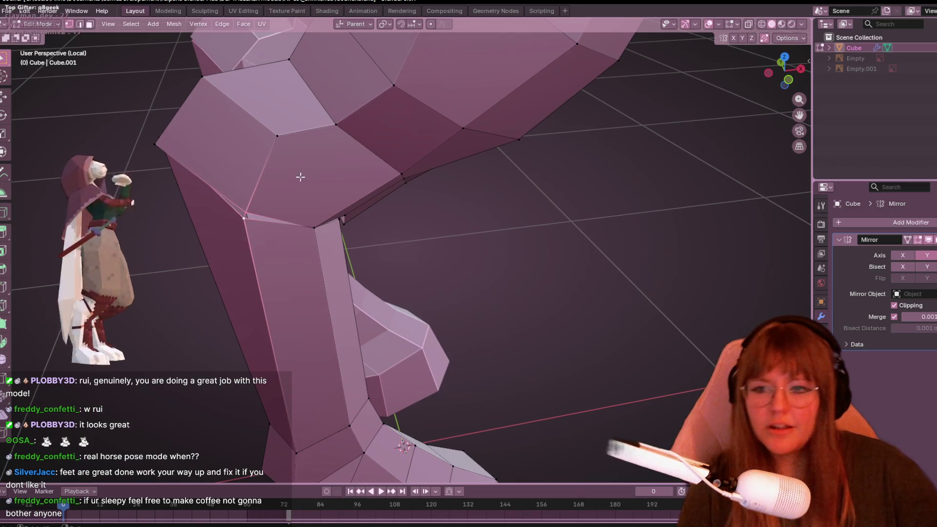
pyautogui.moveTo(241, 248)
pyautogui.mouseDown(button='middle')
pyautogui.moveTo(309, 173)
pyautogui.moveTo(263, 251)
pyautogui.moveTo(412, 249)
pyautogui.moveTo(322, 167)
pyautogui.mouseUp(button='middle')
pyautogui.click(314, 203)
pyautogui.click(325, 172)
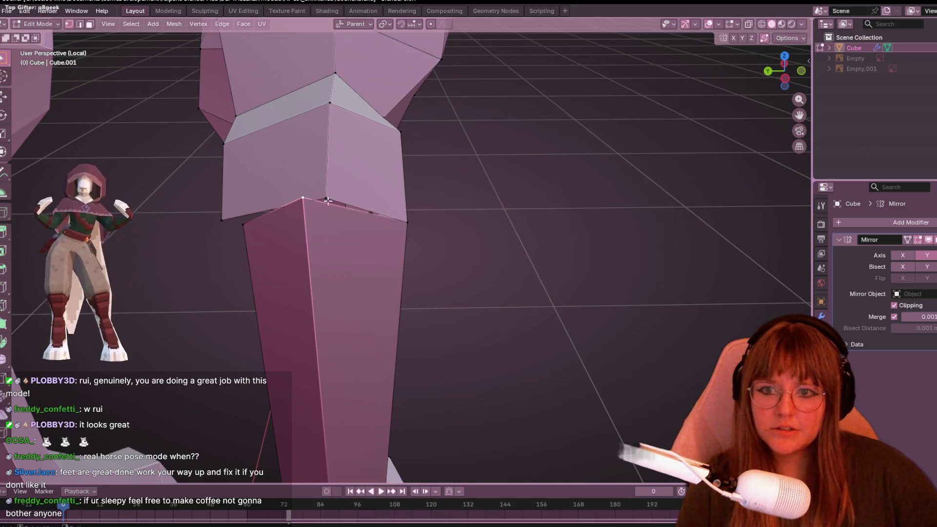
pyautogui.press('g')
pyautogui.press('g')
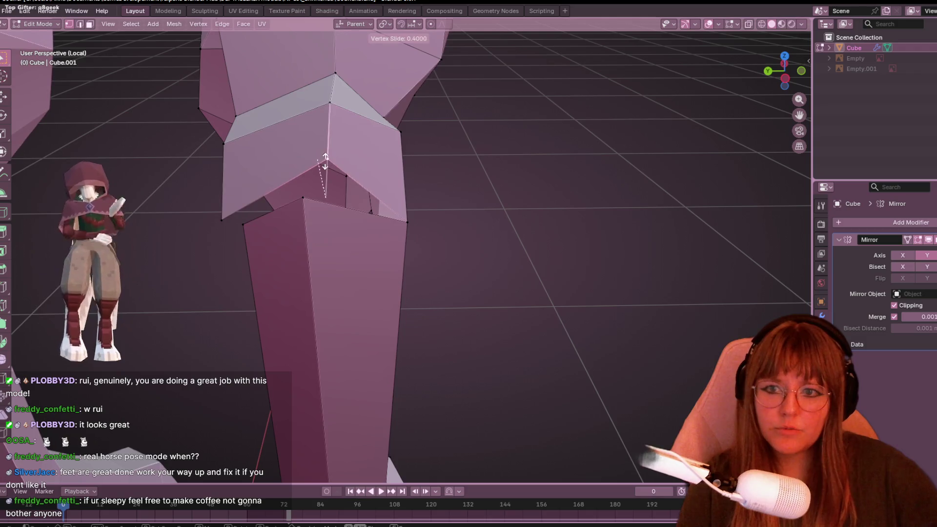
pyautogui.click(301, 194)
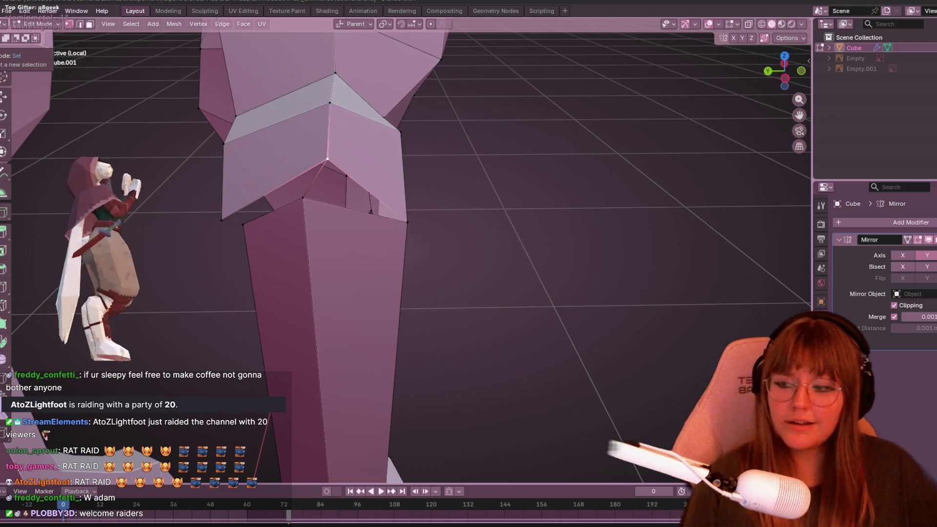
# Return to Object Mode and inspect the lower legs and hooves.
pyautogui.moveTo(576, 88)
pyautogui.mouseDown(button='middle')
pyautogui.moveTo(560, 98)
pyautogui.moveTo(531, 192)
pyautogui.moveTo(365, 143)
pyautogui.mouseUp(button='middle')
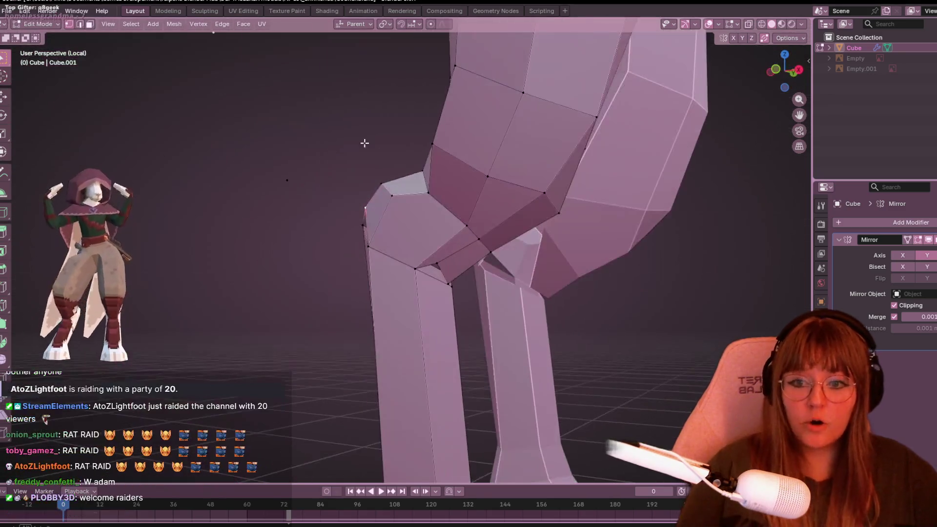
pyautogui.press('Tab')
pyautogui.scroll(-4, 559, 338)
pyautogui.moveTo(558, 347)
pyautogui.mouseDown(button='middle')
pyautogui.moveTo(432, 465)
pyautogui.moveTo(534, 378)
pyautogui.moveTo(483, 298)
pyautogui.moveTo(490, 252)
pyautogui.moveTo(560, 271)
pyautogui.moveTo(486, 288)
pyautogui.moveTo(563, 225)
pyautogui.mouseUp(button='middle')
pyautogui.scroll(2, 493, 252)
pyautogui.scroll(1, 562, 224)
pyautogui.scroll(1, 513, 236)
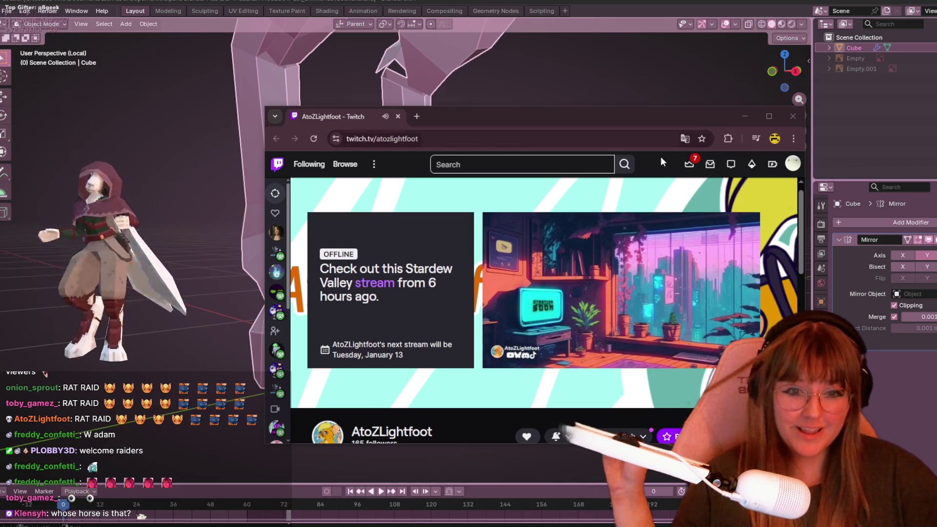
# Scroll through the raiding streamer's Twitch channel page, then close the browser window.
pyautogui.scroll(-2, 630, 351)
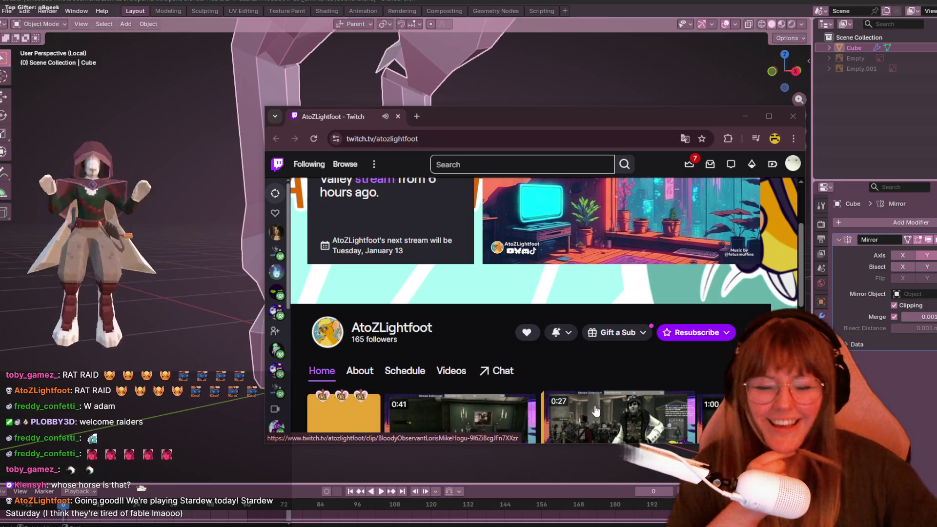
pyautogui.scroll(1, 537, 322)
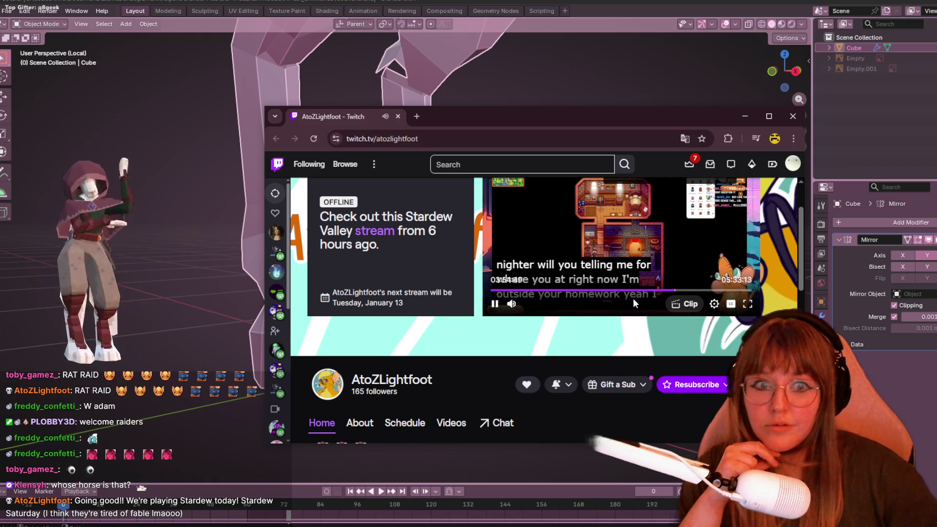
pyautogui.scroll(1, 633, 298)
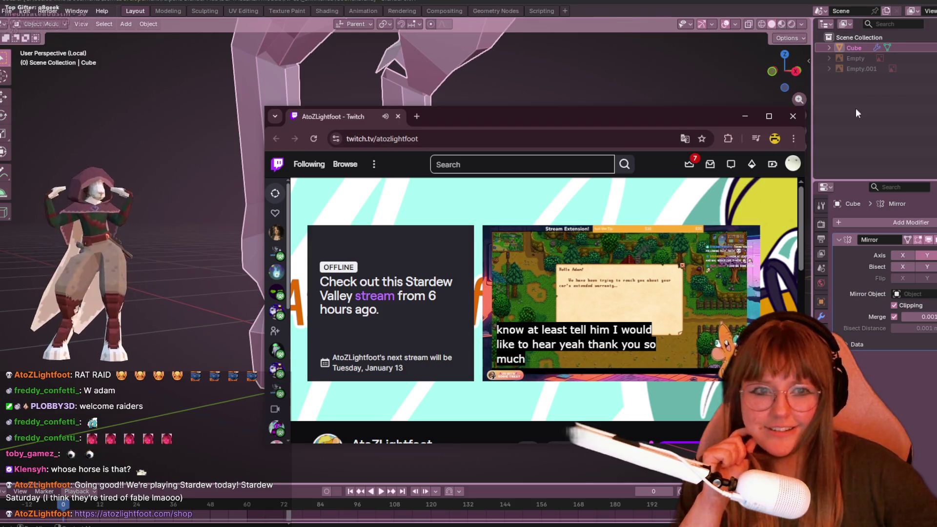
pyautogui.click(793, 116)
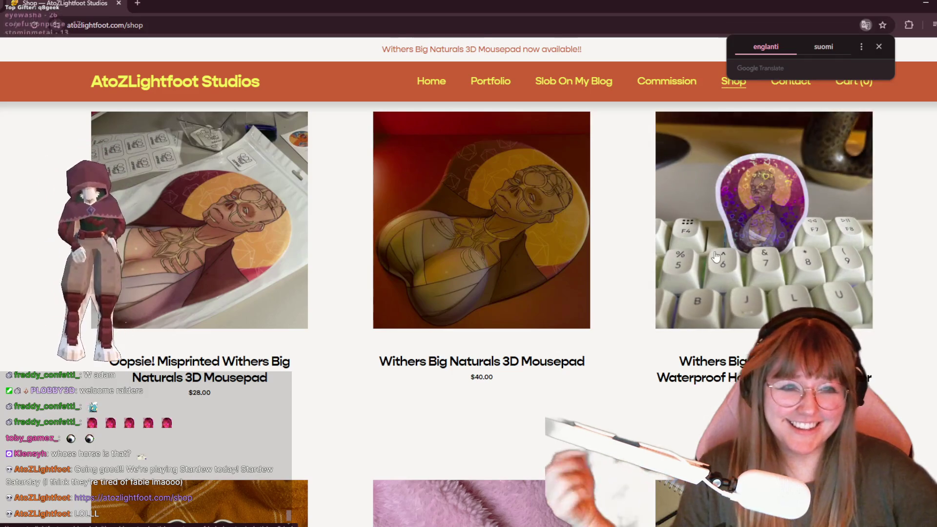
# Browse the shop's mousepads and stickers, accept the YES, PLEASE! 10%-off popup, then switch back to Blender.
pyautogui.scroll(-2, 715, 257)
pyautogui.scroll(-3, 728, 249)
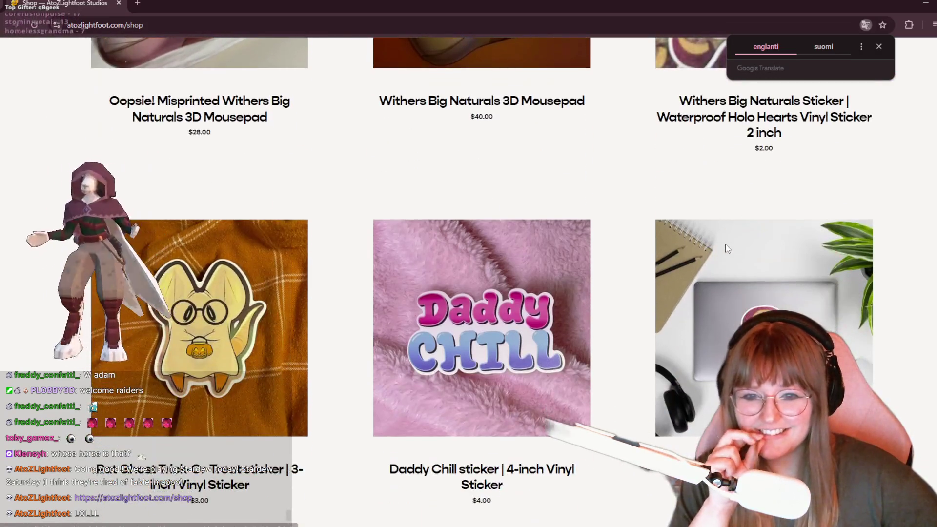
pyautogui.scroll(-8, 728, 249)
pyautogui.scroll(-2, 720, 247)
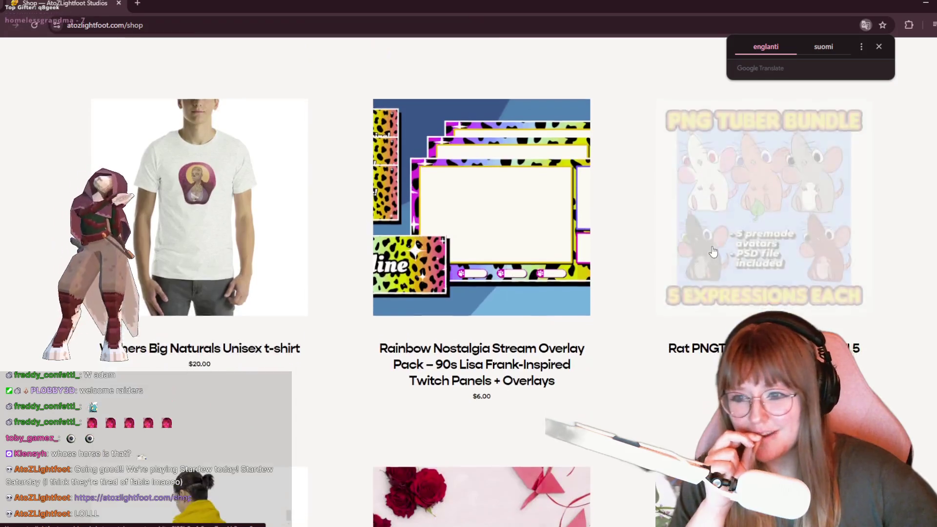
pyautogui.scroll(-5, 714, 251)
pyautogui.scroll(8, 698, 283)
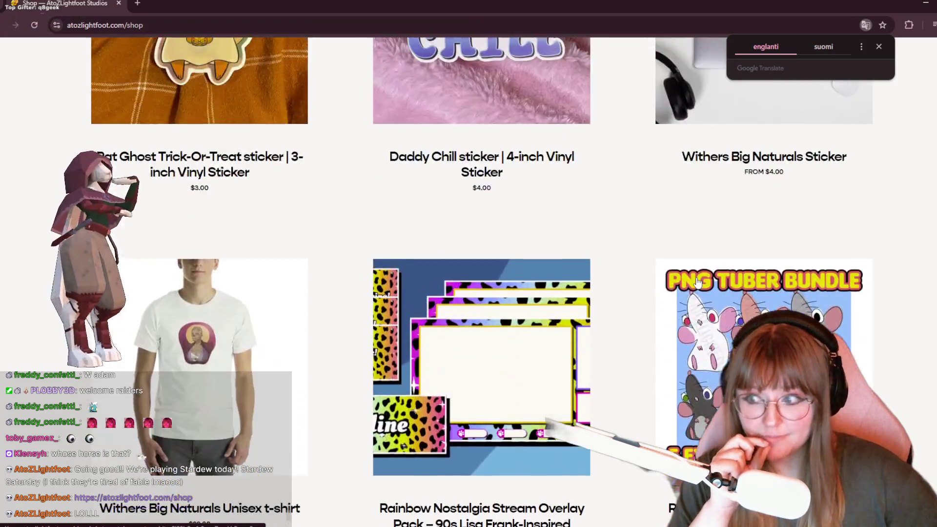
pyautogui.scroll(9, 698, 283)
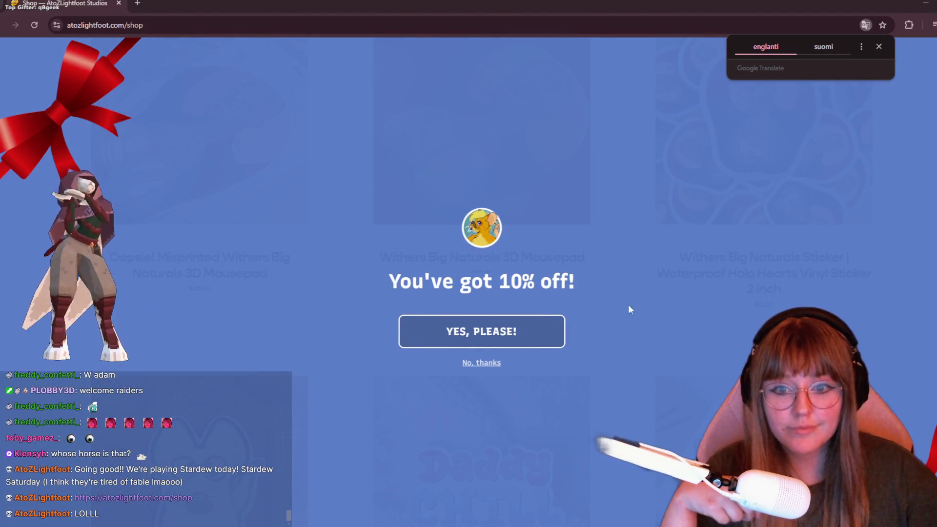
pyautogui.click(506, 330)
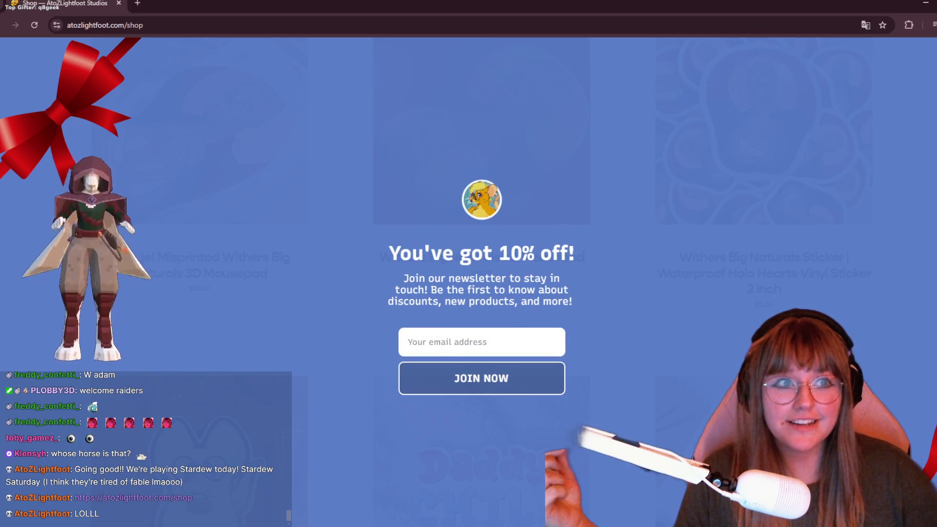
pyautogui.hotkey('alt', 'Tab')
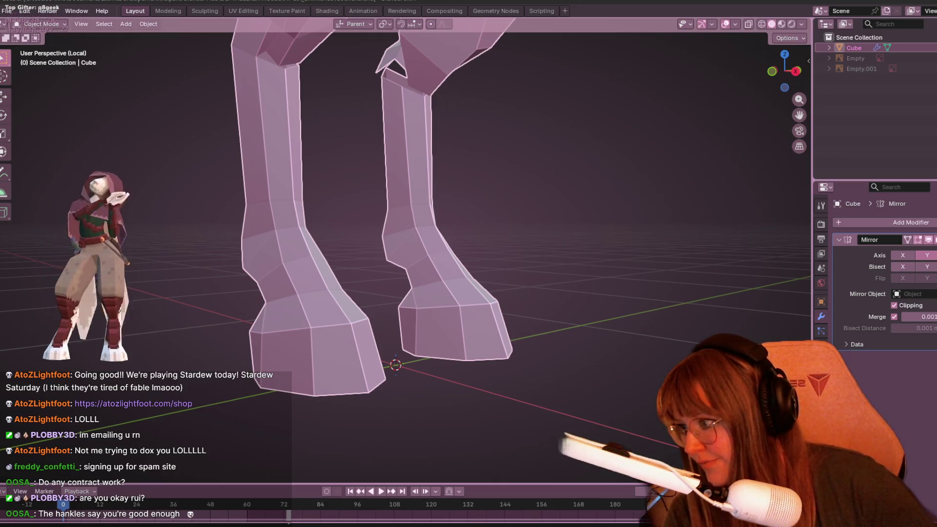
pyautogui.moveTo(218, 229)
pyautogui.mouseDown(button='middle')
pyautogui.moveTo(491, 253)
pyautogui.moveTo(404, 280)
pyautogui.mouseUp(button='middle')
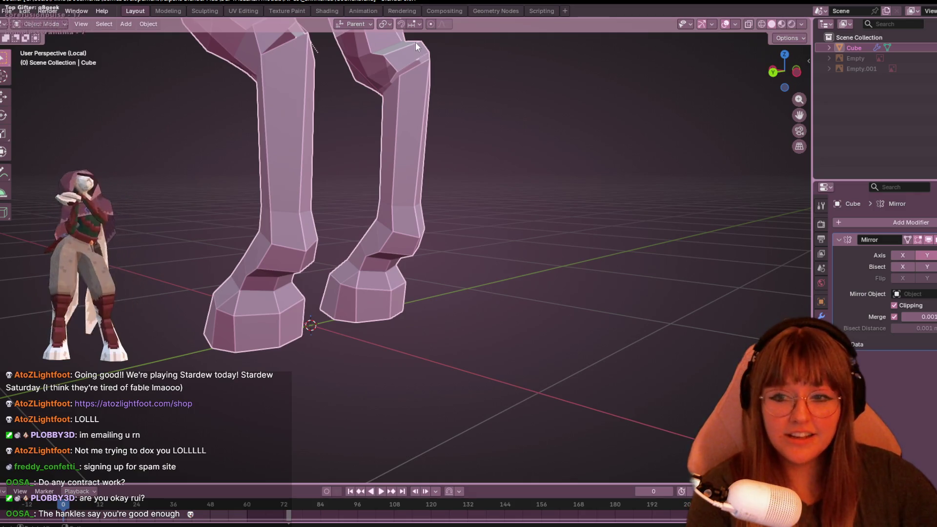
pyautogui.moveTo(429, 121)
pyautogui.mouseDown(button='middle')
pyautogui.moveTo(234, 225)
pyautogui.moveTo(363, 226)
pyautogui.moveTo(267, 246)
pyautogui.moveTo(464, 198)
pyautogui.moveTo(552, 249)
pyautogui.mouseUp(button='middle')
pyautogui.press('Tab')
pyautogui.scroll(5, 552, 249)
# Orbit around the model to inspect the knee joint and both legs.
pyautogui.moveTo(408, 237)
pyautogui.mouseDown(button='middle')
pyautogui.moveTo(516, 275)
pyautogui.moveTo(459, 194)
pyautogui.moveTo(438, 241)
pyautogui.moveTo(469, 205)
pyautogui.moveTo(347, 195)
pyautogui.moveTo(347, 217)
pyautogui.mouseUp(button='middle')
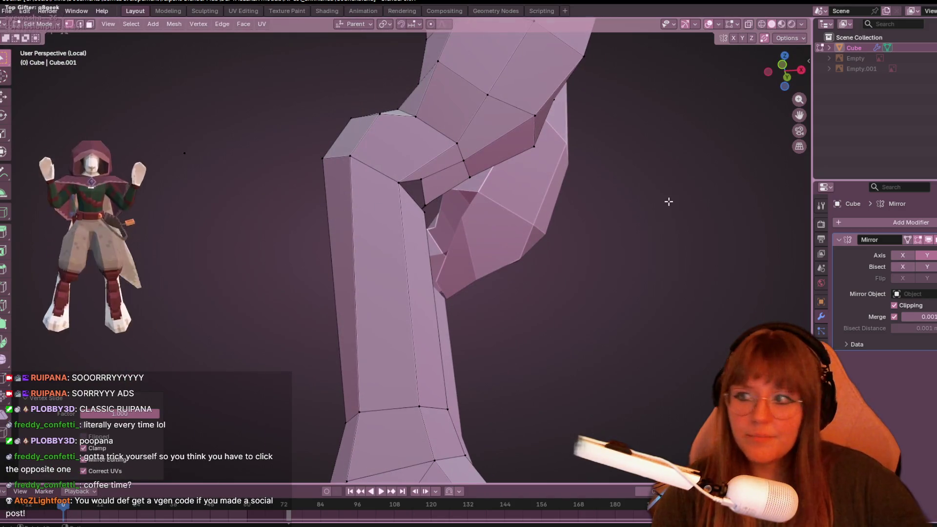
pyautogui.moveTo(667, 201); pyautogui.dragTo(519, 237, button='middle')
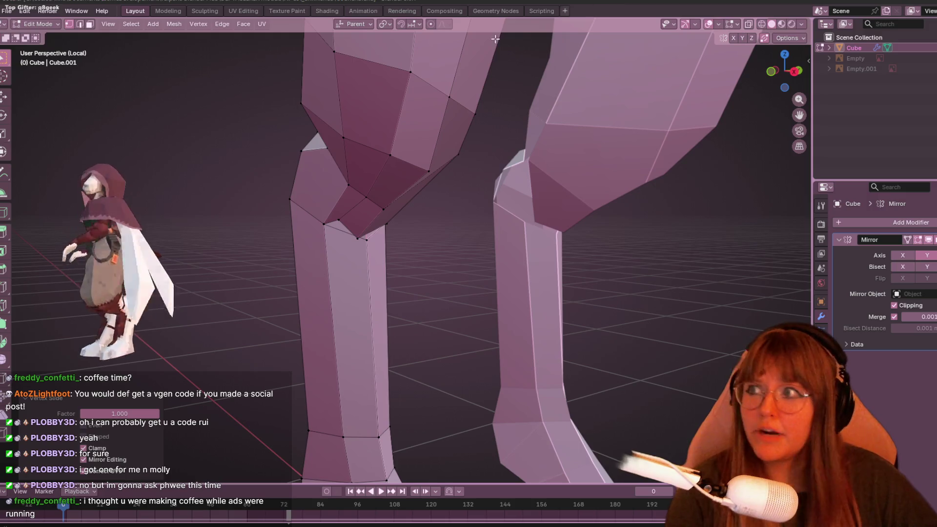
pyautogui.moveTo(502, 205); pyautogui.dragTo(472, 206, button='middle')
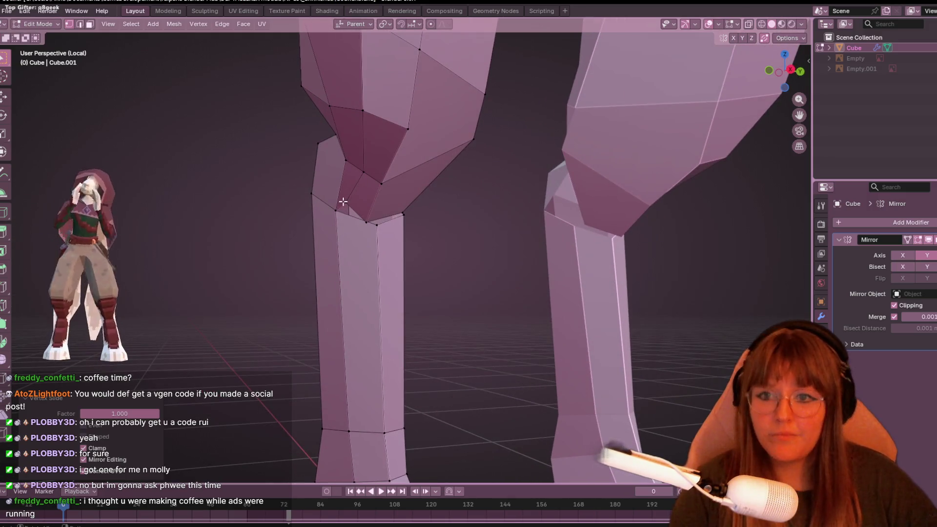
# Select a knee vertex and slide it along its edge.
pyautogui.keyDown('shift'); pyautogui.moveTo(344, 201); pyautogui.dragTo(302, 185, button='middle'); pyautogui.keyUp('shift')
pyautogui.click(312, 182)
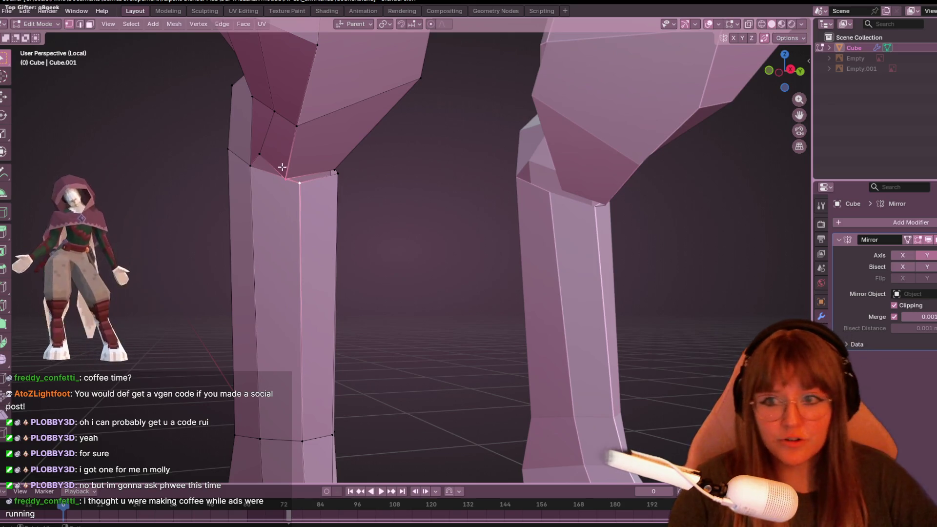
pyautogui.moveTo(335, 165); pyautogui.dragTo(342, 218, button='middle')
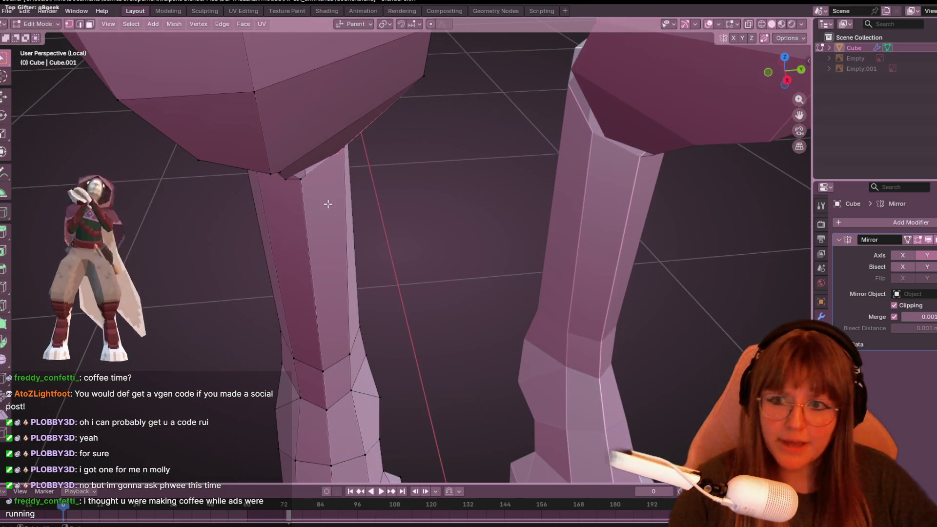
pyautogui.moveTo(401, 172)
pyautogui.mouseDown(button='middle')
pyautogui.moveTo(280, 182)
pyautogui.moveTo(293, 211)
pyautogui.moveTo(280, 174)
pyautogui.moveTo(264, 185)
pyautogui.moveTo(364, 209)
pyautogui.moveTo(444, 202)
pyautogui.mouseUp(button='middle')
pyautogui.click(280, 182)
pyautogui.press('g')
pyautogui.press('g')
# Pick another knee vertex and slide it, checking the result on both legs.
pyautogui.click(260, 186)
pyautogui.scroll(-5, 261, 186)
pyautogui.scroll(4, 286, 144)
pyautogui.scroll(-3, 364, 209)
pyautogui.scroll(3, 419, 205)
pyautogui.scroll(-3, 444, 202)
pyautogui.moveTo(450, 262)
pyautogui.mouseDown(button='middle')
pyautogui.moveTo(481, 215)
pyautogui.moveTo(447, 204)
pyautogui.mouseUp(button='middle')
pyautogui.press('g')
pyautogui.press('g')
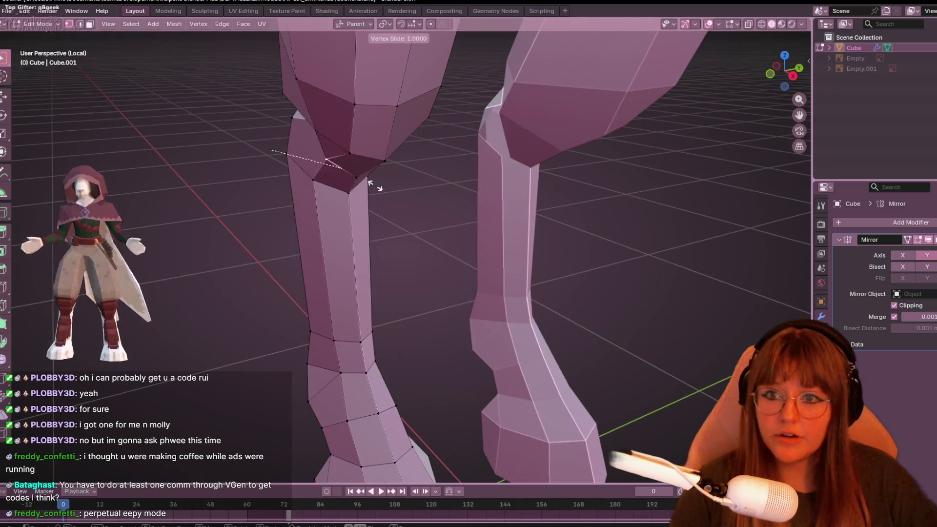
pyautogui.click(378, 185)
# Move one more vertex near the knee, then select a neighbouring edge.
pyautogui.moveTo(378, 185)
pyautogui.mouseDown(button='middle')
pyautogui.moveTo(391, 208)
pyautogui.moveTo(409, 158)
pyautogui.moveTo(387, 190)
pyautogui.moveTo(341, 147)
pyautogui.moveTo(438, 196)
pyautogui.mouseUp(button='middle')
pyautogui.scroll(3, 392, 207)
pyautogui.scroll(-3, 409, 158)
pyautogui.scroll(2, 325, 142)
pyautogui.scroll(-3, 325, 142)
pyautogui.scroll(2, 439, 196)
pyautogui.moveTo(456, 204)
pyautogui.mouseDown(button='middle')
pyautogui.moveTo(376, 190)
pyautogui.moveTo(418, 226)
pyautogui.moveTo(473, 233)
pyautogui.mouseUp(button='middle')
pyautogui.press('g')
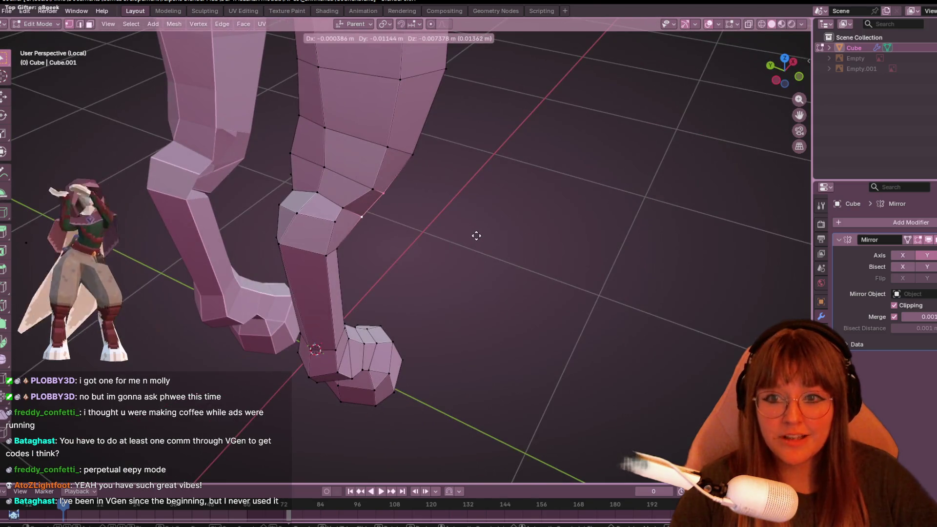
pyautogui.click(468, 241)
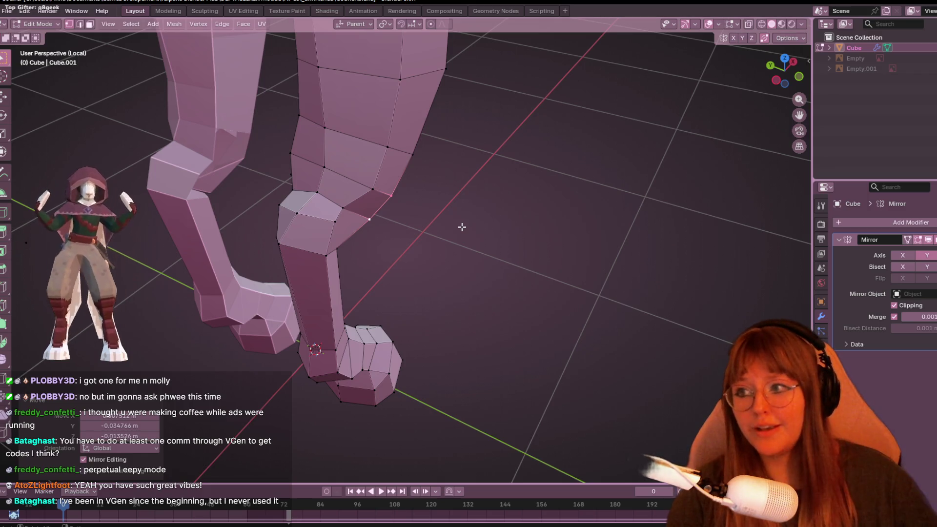
pyautogui.scroll(4, 347, 100)
pyautogui.moveTo(347, 100)
pyautogui.mouseDown(button='middle')
pyautogui.moveTo(385, 218)
pyautogui.moveTo(312, 157)
pyautogui.mouseUp(button='middle')
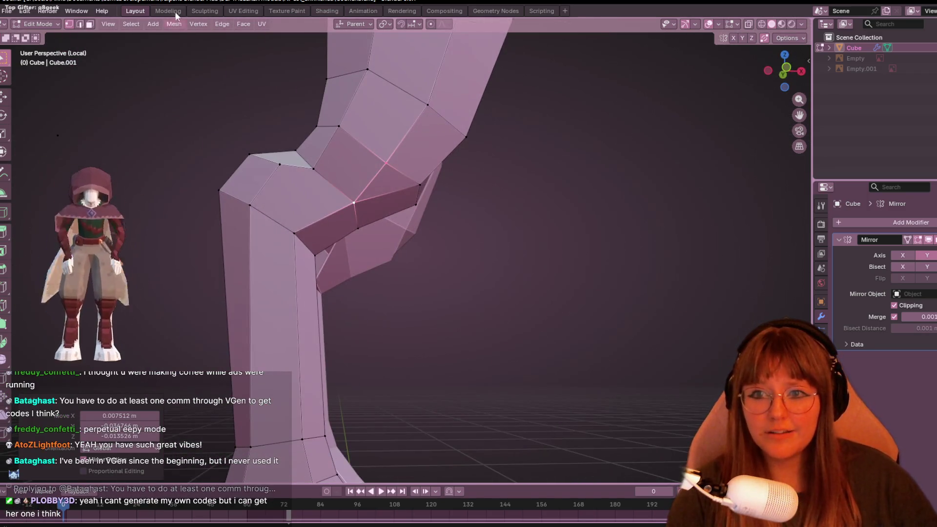
pyautogui.click(284, 174)
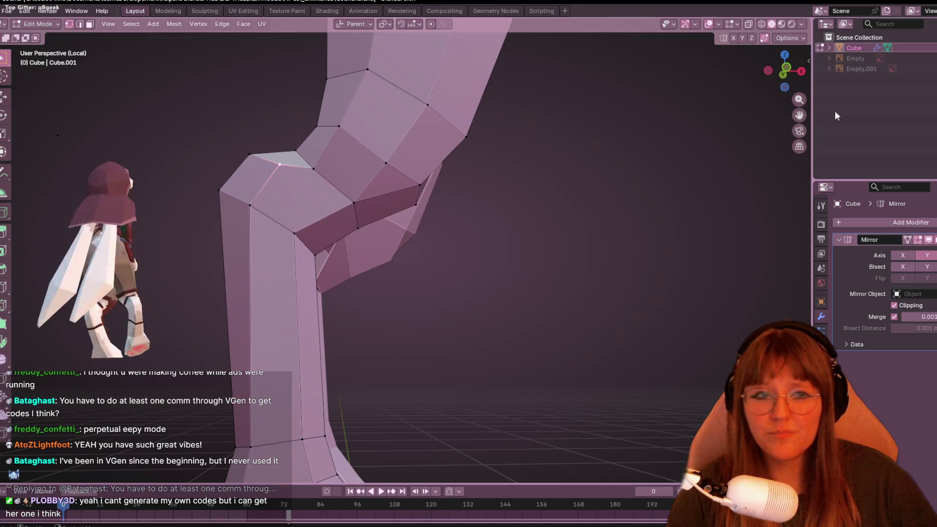
# Switch to Front Ortho view and move the selected knee vertex lower and left.
pyautogui.click(786, 69)
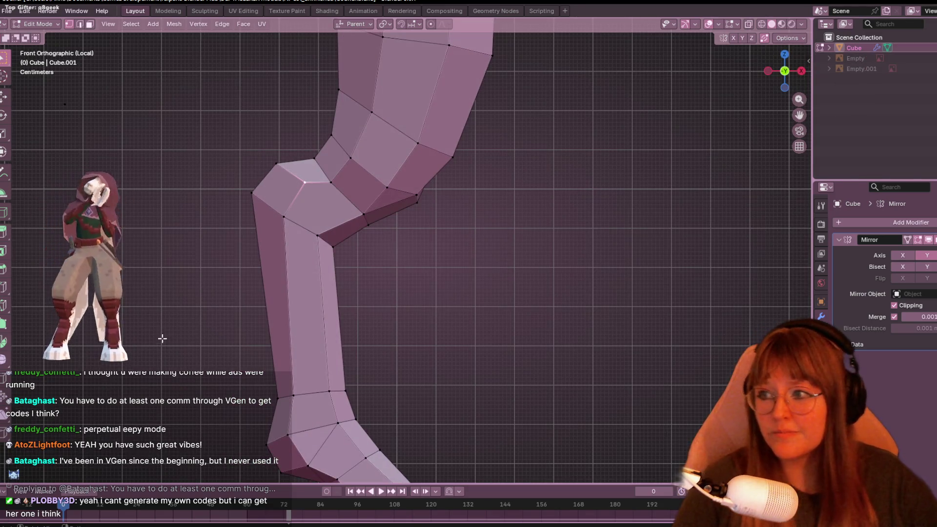
pyautogui.keyDown('shift'); pyautogui.moveTo(301, 259); pyautogui.dragTo(512, 320, button='middle'); pyautogui.keyUp('shift')
pyautogui.scroll(2, 506, 381)
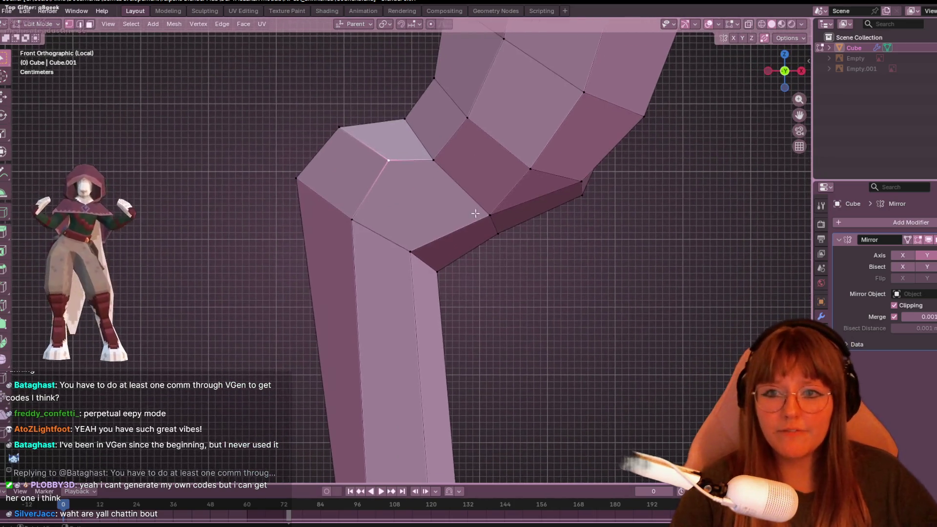
pyautogui.press('g')
pyautogui.click(460, 219)
# Move the next knee-bend vertex up-left and the front knee vertex slightly lower-right.
pyautogui.click(336, 136)
pyautogui.press('g')
pyautogui.click(331, 130)
pyautogui.click(374, 167)
pyautogui.click(297, 178)
pyautogui.press('g')
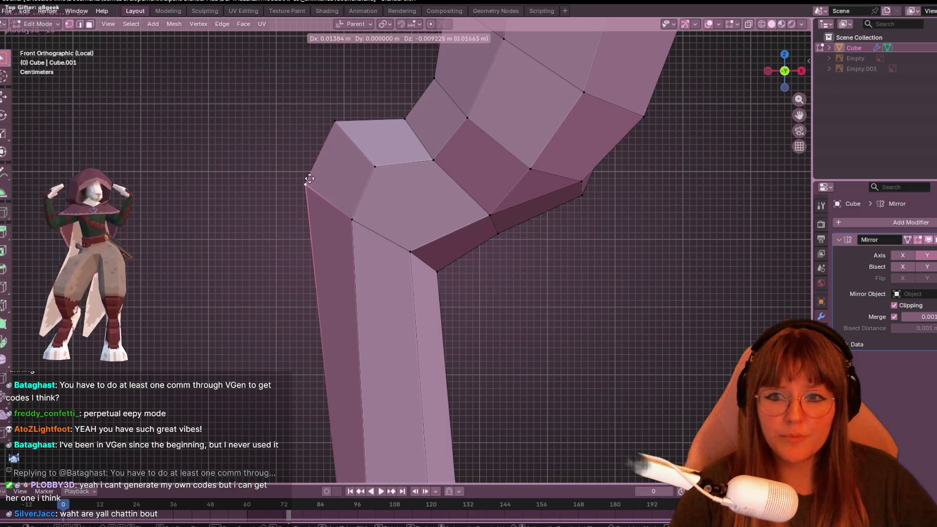
pyautogui.click(306, 184)
# Move another vertex into place and edge-slide a vertex near the upper bend.
pyautogui.keyDown('shift'); pyautogui.scroll(-10, 390, 224); pyautogui.keyUp('shift')
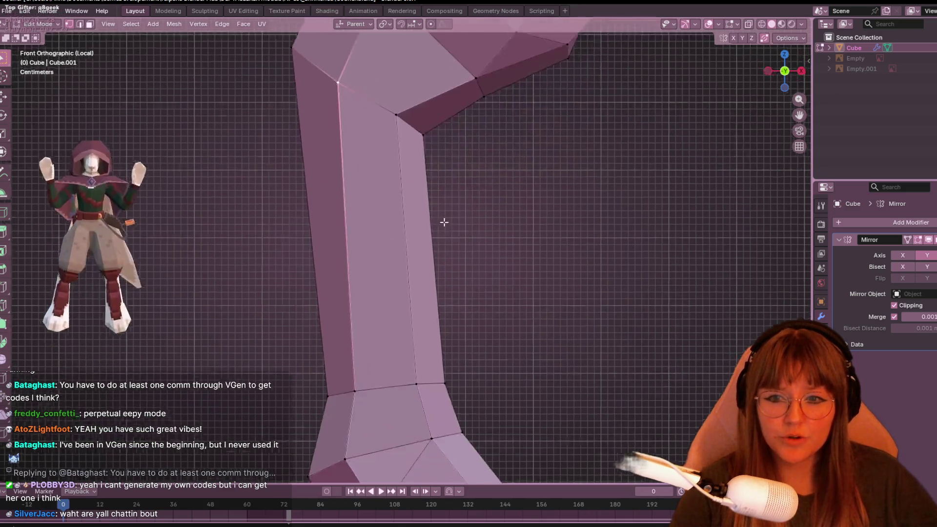
pyautogui.press('g')
pyautogui.click(331, 306)
pyautogui.scroll(-3, 459, 280)
pyautogui.moveTo(463, 161)
pyautogui.keyDown('shift'); pyautogui.mouseDown(button='middle')
pyautogui.moveTo(487, 187)
pyautogui.moveTo(463, 194)
pyautogui.mouseUp(button='middle'); pyautogui.keyUp('shift')
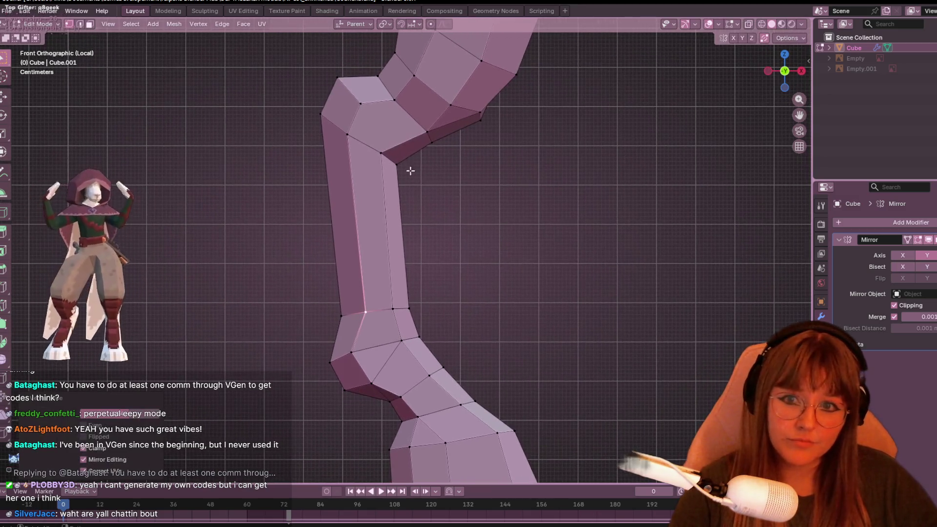
pyautogui.click(432, 124)
pyautogui.hotkey('shift', 'v')
pyautogui.click(424, 119)
# Clear the selection and knife-cut a new edge from the inner knee vertex to the front corner.
pyautogui.click(381, 153)
pyautogui.keyDown('shift'); pyautogui.moveTo(461, 169); pyautogui.dragTo(446, 229, button='middle'); pyautogui.keyUp('shift')
pyautogui.hotkey('alt', 'a')
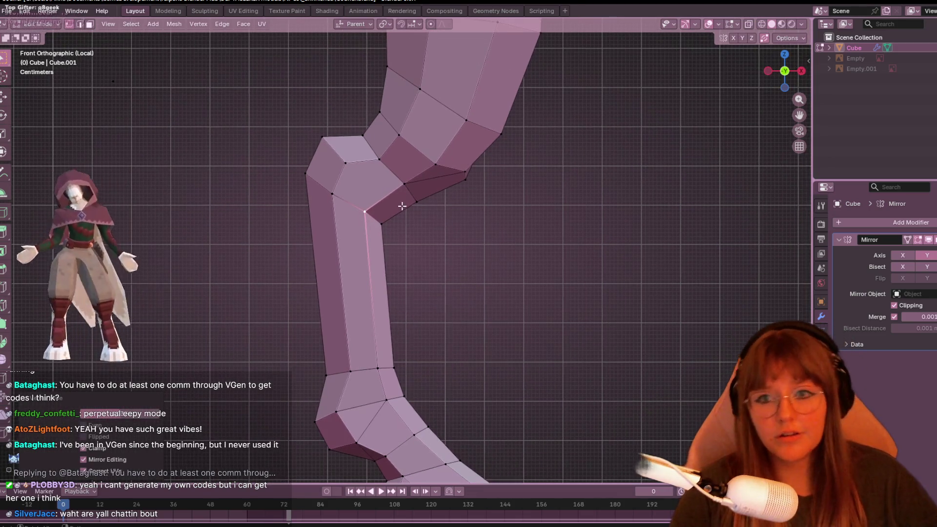
pyautogui.click(399, 210)
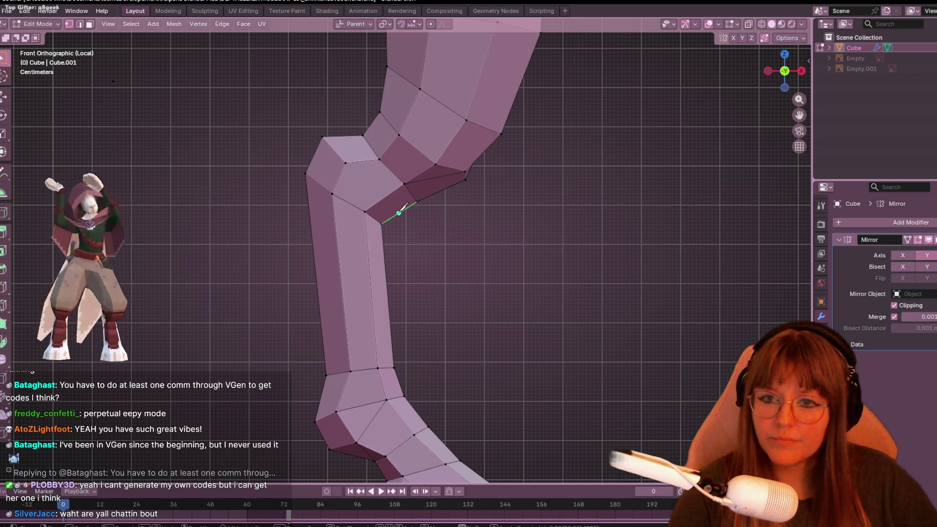
pyautogui.press('k')
pyautogui.click(398, 213)
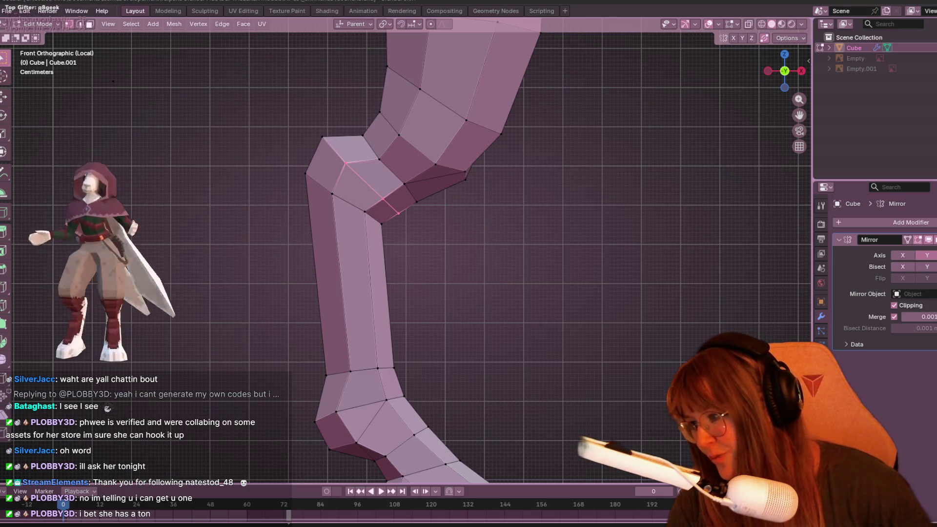
# Move the knee vertex above the back of the shin slightly higher.
pyautogui.scroll(1, 402, 128)
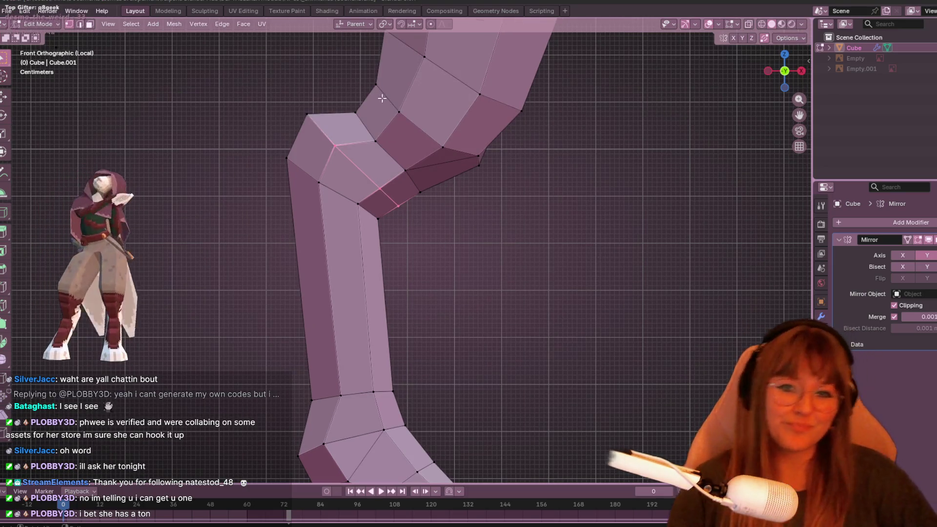
pyautogui.click(358, 204)
pyautogui.click(380, 188)
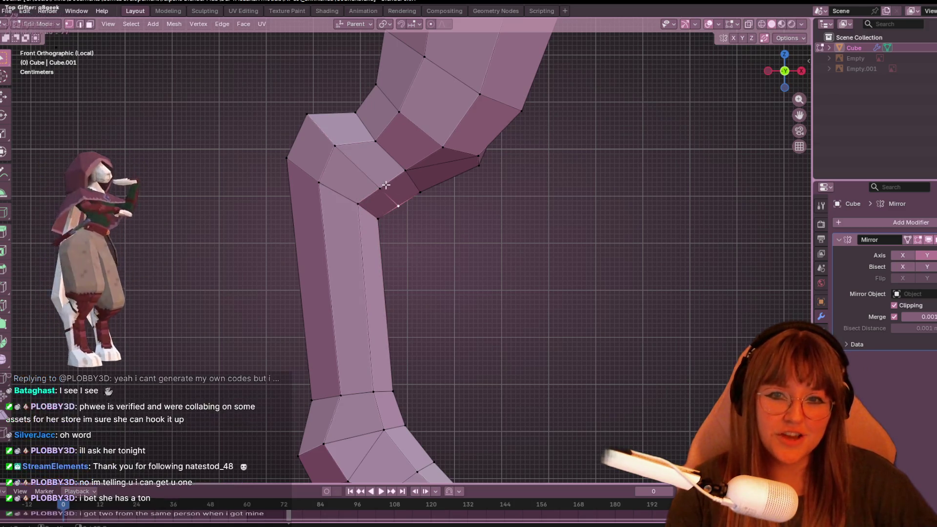
pyautogui.press('g')
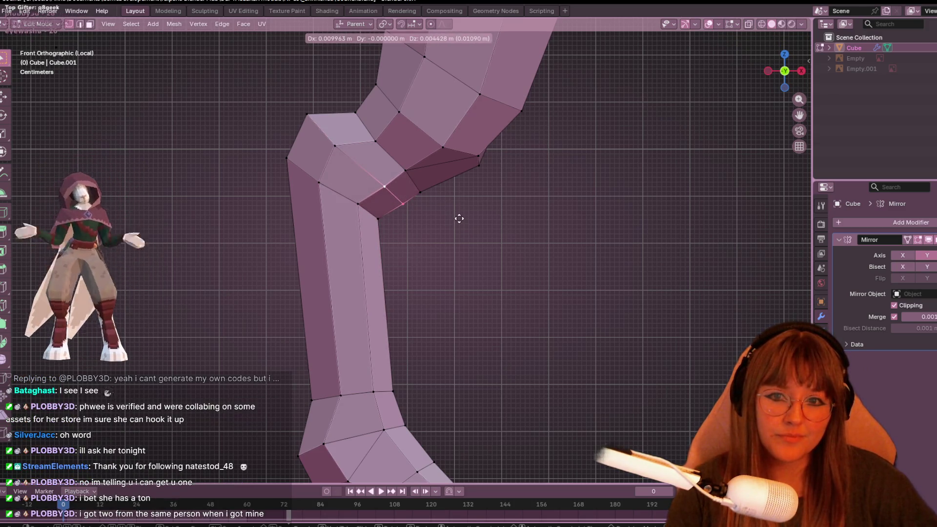
pyautogui.click(458, 218)
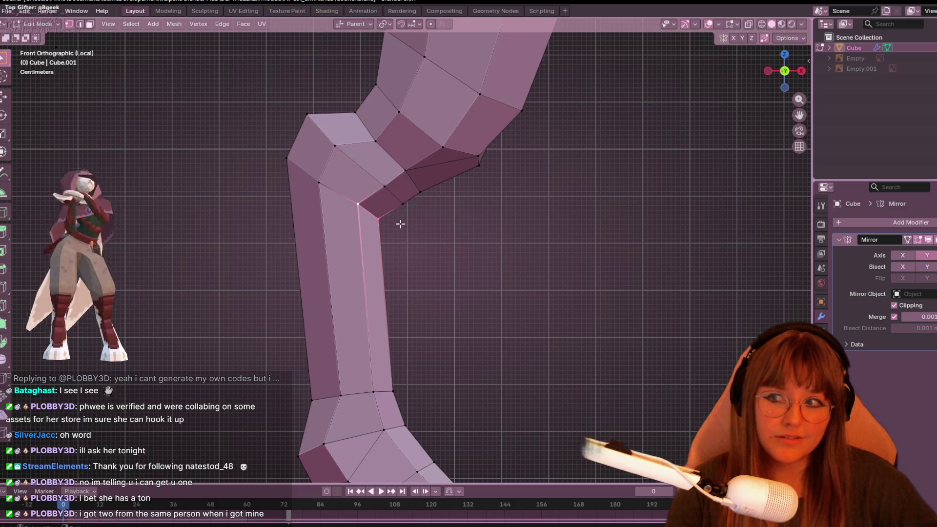
# Shift the knee-bend vertices down and right, then nudge the adjacent edge vertices right.
pyautogui.keyDown('shift'); pyautogui.moveTo(452, 242); pyautogui.dragTo(431, 251, button='middle'); pyautogui.keyUp('shift')
pyautogui.click(390, 194)
pyautogui.press('g')
pyautogui.click(395, 225)
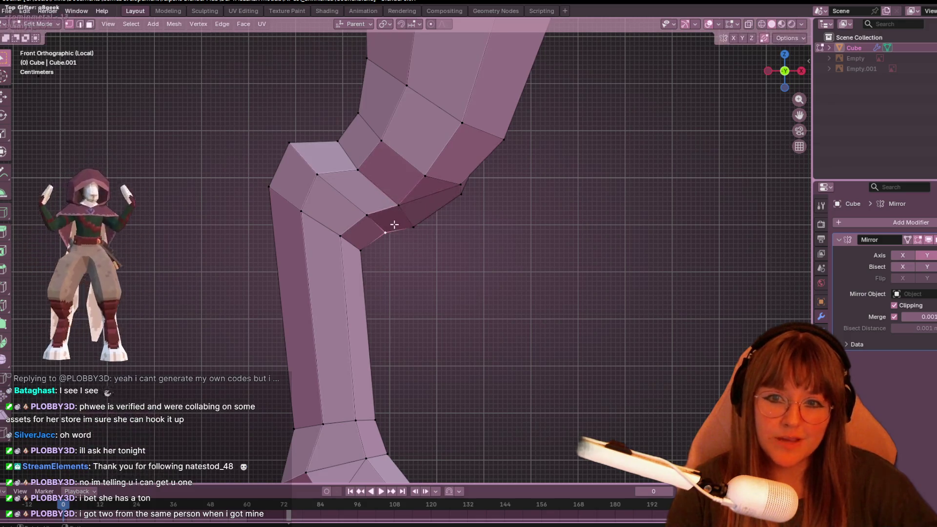
pyautogui.press('g')
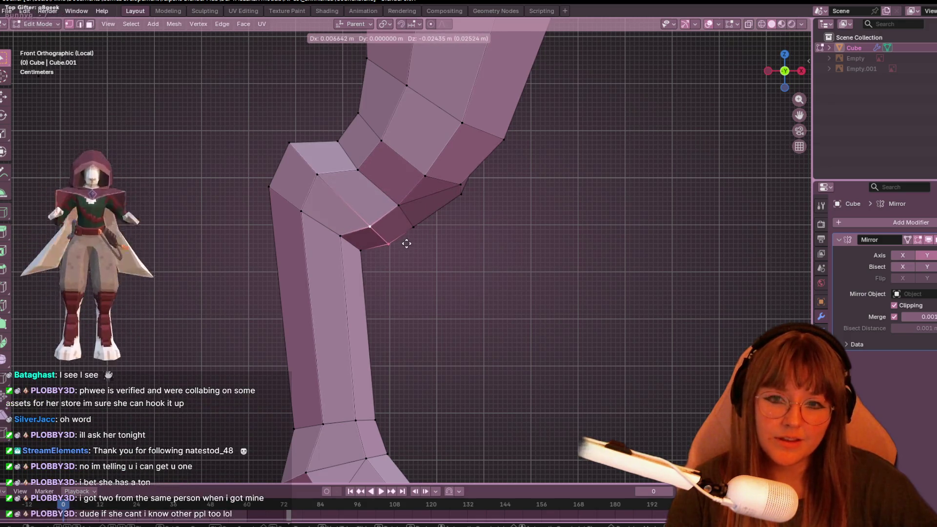
pyautogui.click(407, 240)
pyautogui.keyDown('alt'); pyautogui.click(406, 216); pyautogui.keyUp('alt')
pyautogui.press('g')
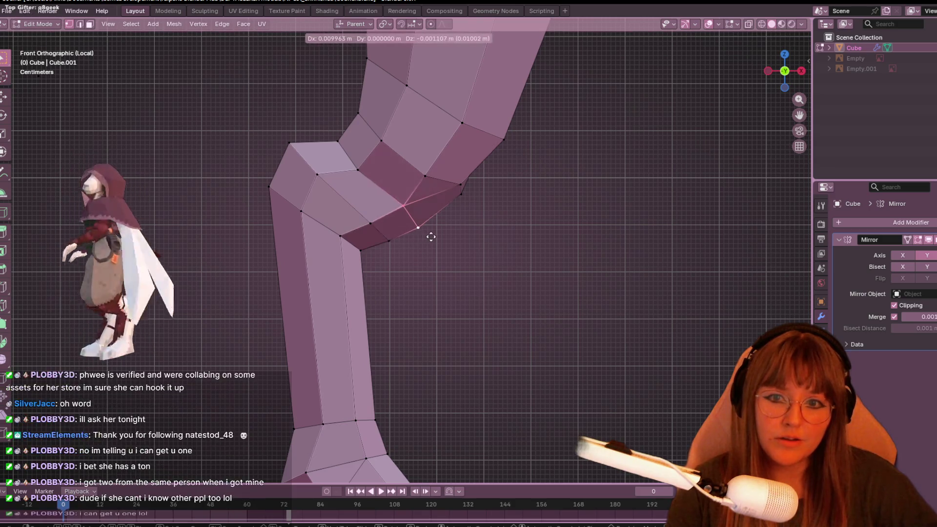
pyautogui.click(430, 239)
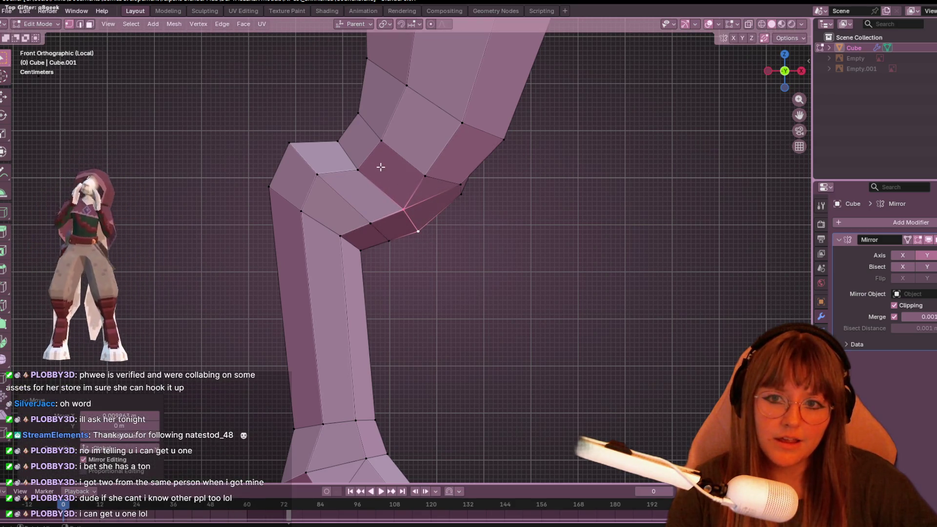
# Edge-slide the lower knee vertex and move the two vertices below the bend up and left.
pyautogui.keyDown('shift'); pyautogui.moveTo(387, 168); pyautogui.dragTo(415, 190, button='middle'); pyautogui.keyUp('shift')
pyautogui.click(413, 247)
pyautogui.hotkey('shift', 'v')
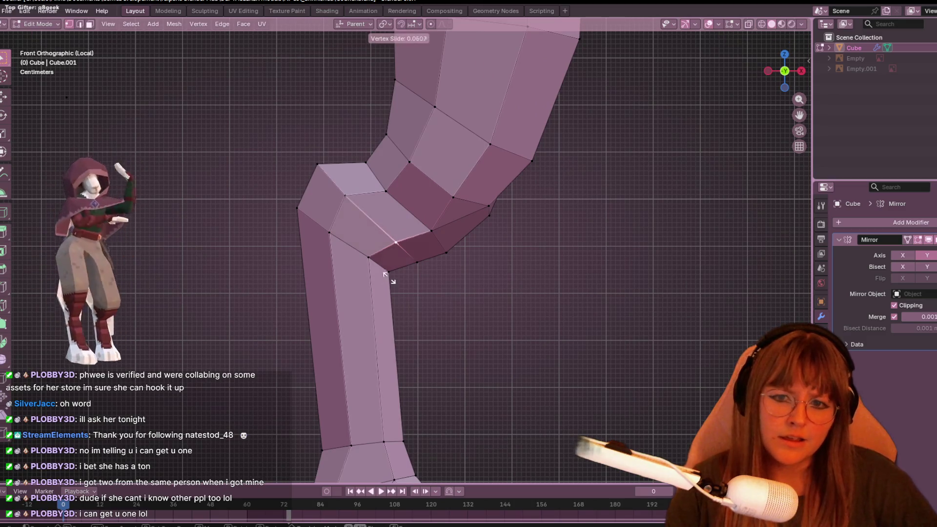
pyautogui.click(384, 272)
pyautogui.click(416, 263)
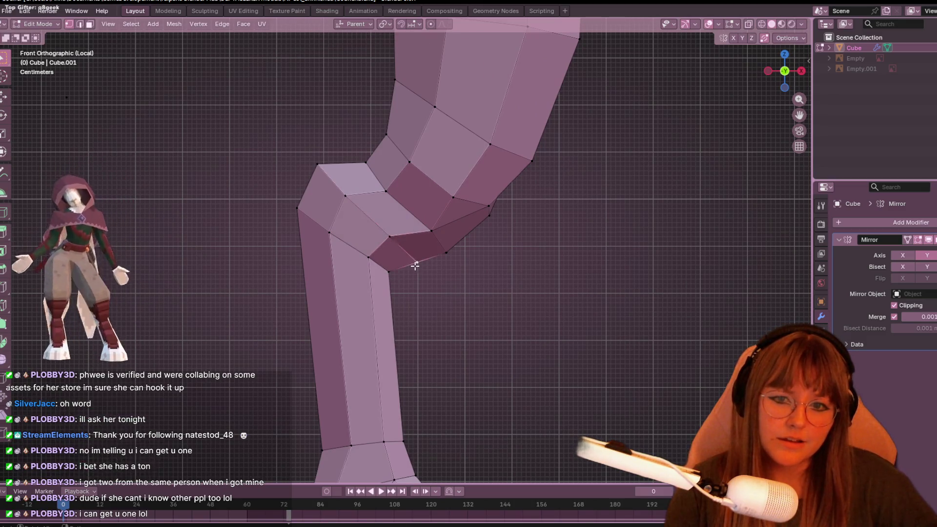
pyautogui.press('g')
pyautogui.click(401, 257)
pyautogui.click(441, 256)
pyautogui.press('g')
pyautogui.click(430, 261)
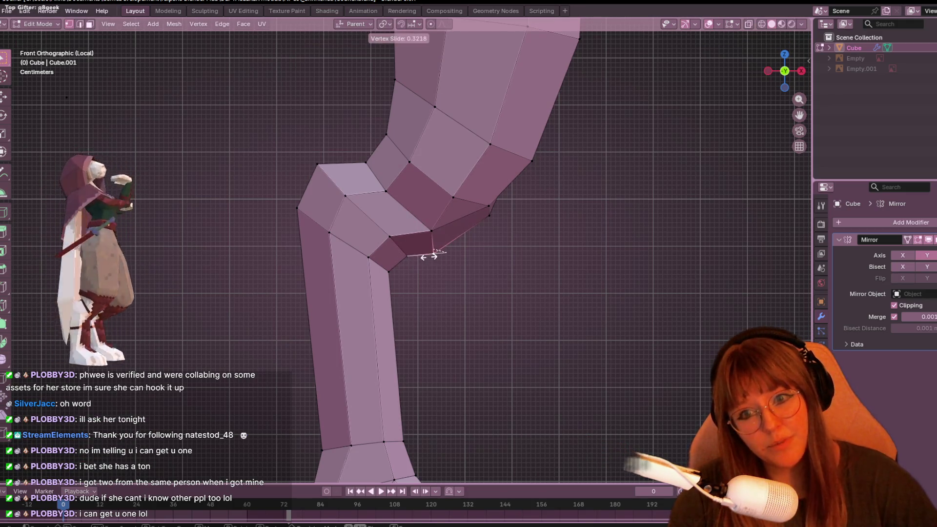
# Select the knee edge, inspect it from a straight side view, and move a vertex.
pyautogui.click(453, 194)
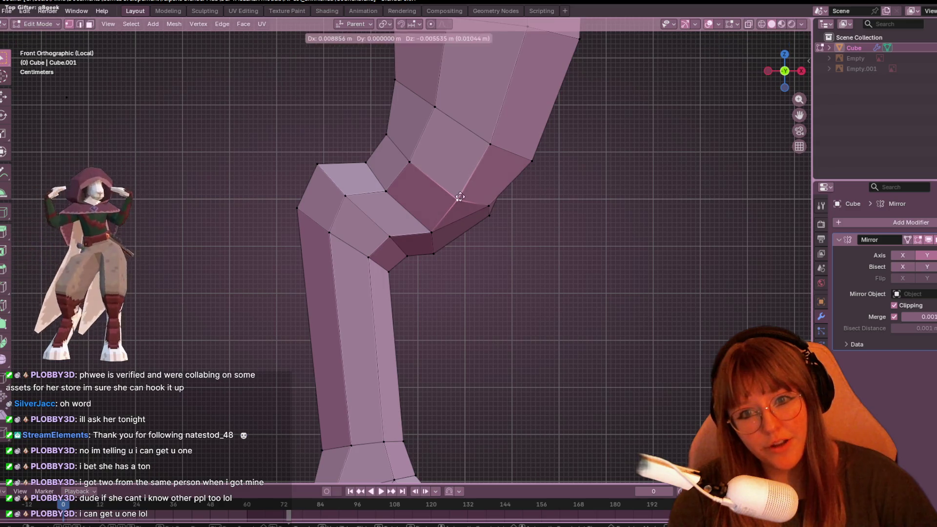
pyautogui.moveTo(482, 211)
pyautogui.mouseDown(button='middle')
pyautogui.moveTo(608, 169)
pyautogui.moveTo(541, 150)
pyautogui.moveTo(579, 241)
pyautogui.moveTo(444, 182)
pyautogui.mouseUp(button='middle')
pyautogui.moveTo(776, 73); pyautogui.dragTo(787, 71)
pyautogui.click(786, 72)
pyautogui.moveTo(615, 130)
pyautogui.mouseDown(button='middle')
pyautogui.moveTo(594, 209)
pyautogui.moveTo(648, 209)
pyautogui.moveTo(628, 265)
pyautogui.moveTo(702, 292)
pyautogui.moveTo(739, 272)
pyautogui.mouseUp(button='middle')
pyautogui.press('g')
pyautogui.click(667, 313)
# Adjust a vertex from the front view, then view both legs in perspective and select the shin's vertical edge loop.
pyautogui.click(778, 79)
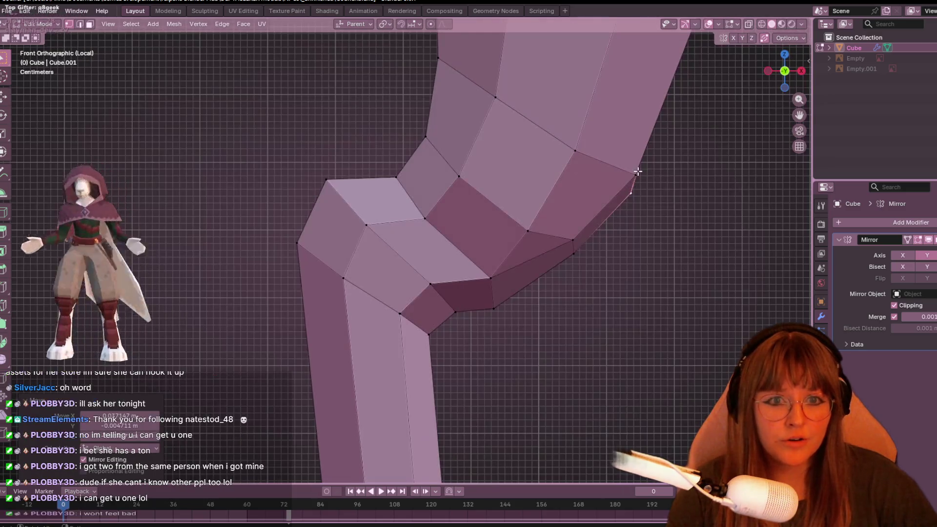
pyautogui.press('g')
pyautogui.press('g')
pyautogui.click(660, 193)
pyautogui.moveTo(660, 193)
pyautogui.mouseDown(button='middle')
pyautogui.moveTo(508, 289)
pyautogui.moveTo(477, 397)
pyautogui.moveTo(477, 310)
pyautogui.moveTo(511, 193)
pyautogui.mouseUp(button='middle')
pyautogui.keyDown('alt'); pyautogui.click(510, 194); pyautogui.keyUp('alt')
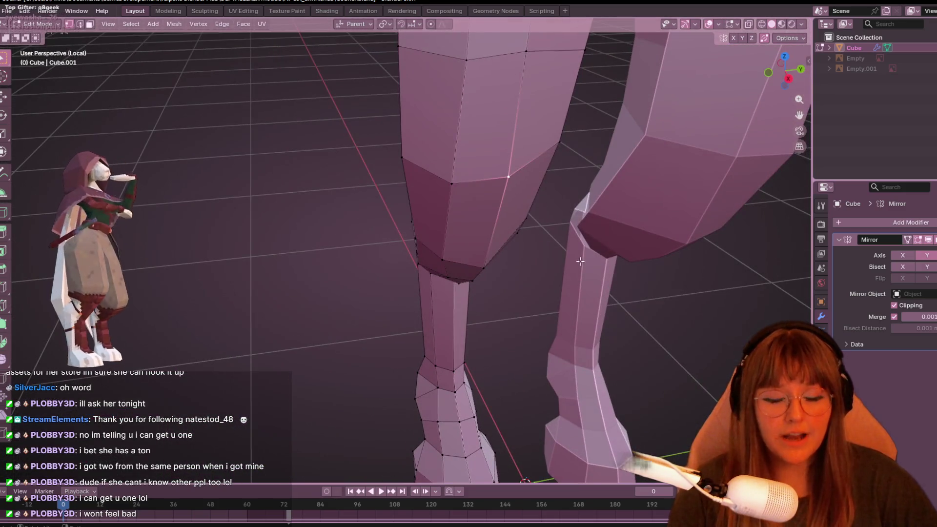
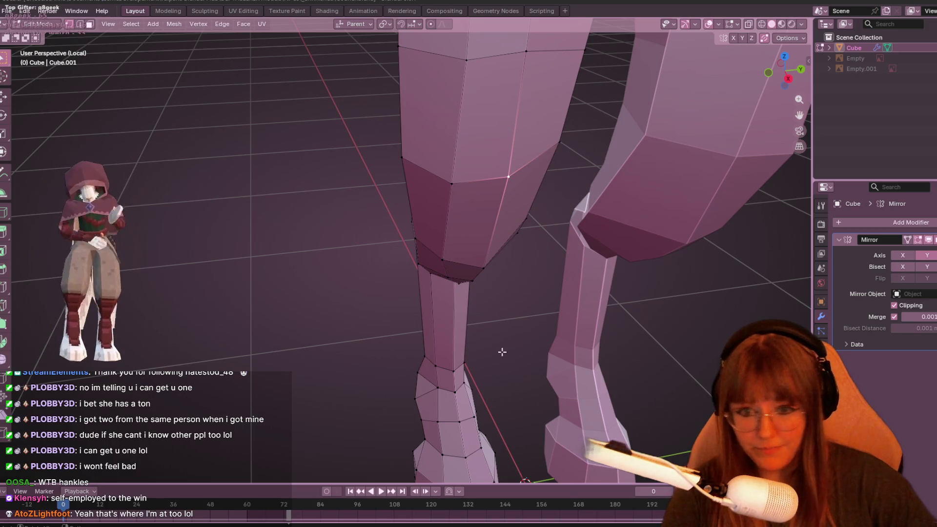
# In a side orthographic view, slide the knee and upper-knee vertices along their edges.
pyautogui.moveTo(471, 329)
pyautogui.mouseDown(button='middle')
pyautogui.moveTo(533, 309)
pyautogui.moveTo(542, 196)
pyautogui.moveTo(437, 119)
pyautogui.mouseUp(button='middle')
pyautogui.click(785, 70)
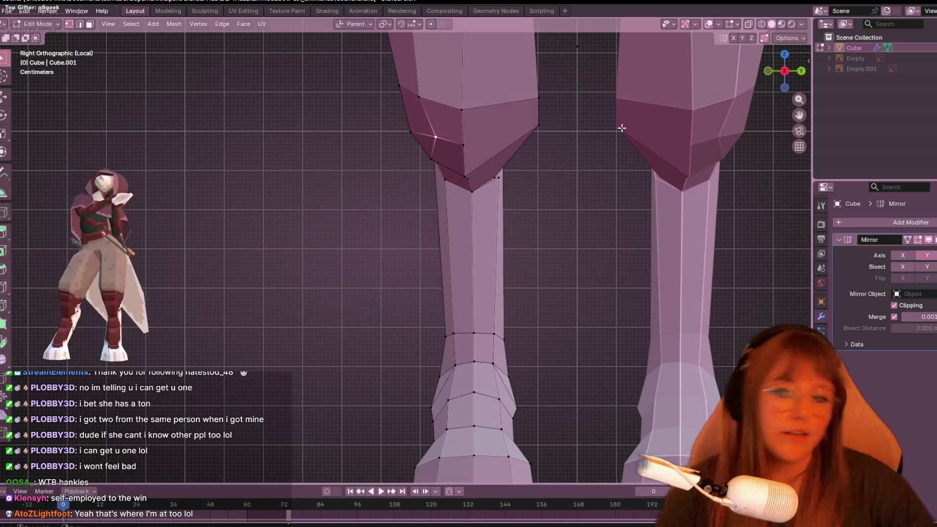
pyautogui.scroll(1, 442, 92)
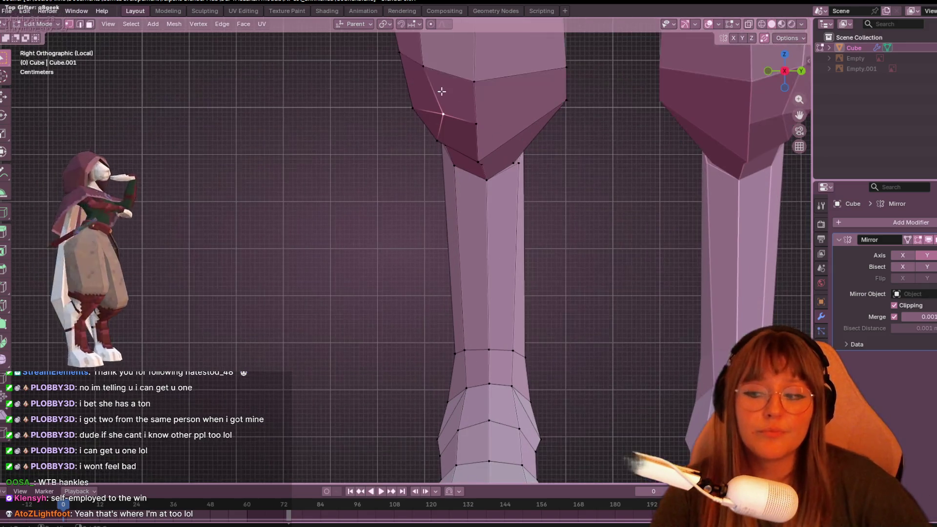
pyautogui.keyDown('shift'); pyautogui.moveTo(442, 92); pyautogui.dragTo(415, 169, button='middle'); pyautogui.keyUp('shift')
pyautogui.press('g')
pyautogui.press('g')
pyautogui.click(423, 125)
pyautogui.keyDown('shift'); pyautogui.moveTo(424, 125); pyautogui.dragTo(415, 168, button='middle'); pyautogui.keyUp('shift')
pyautogui.click(383, 183)
pyautogui.press('g')
pyautogui.press('g')
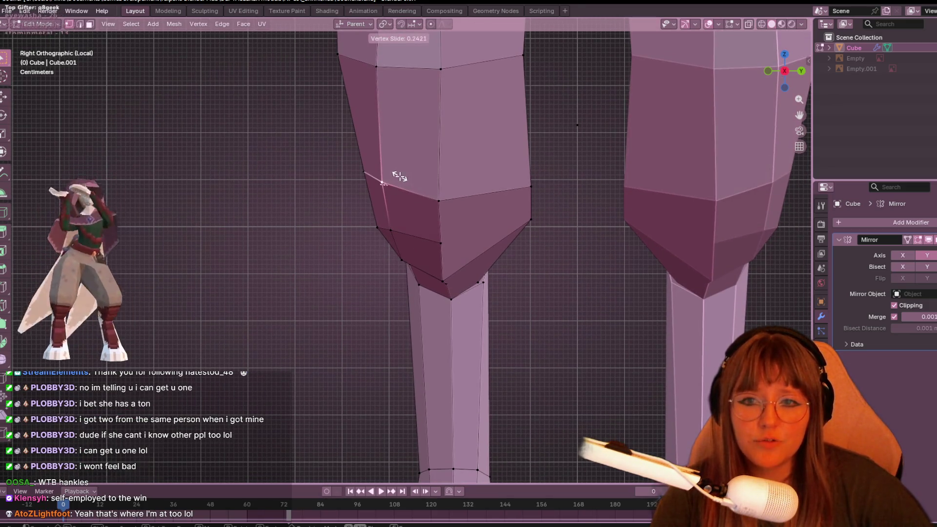
pyautogui.keyDown('shift'); pyautogui.scroll(5, 400, 177); pyautogui.keyUp('shift')
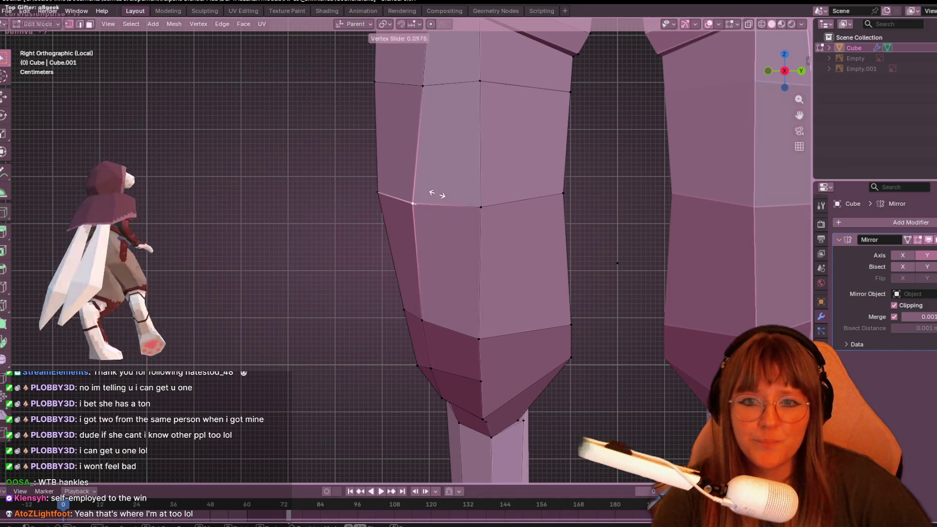
pyautogui.click(437, 195)
# Slide the thigh edge loop along the leg to shape the thigh bulge.
pyautogui.keyDown('shift'); pyautogui.moveTo(436, 195); pyautogui.dragTo(431, 116, button='middle'); pyautogui.keyUp('shift')
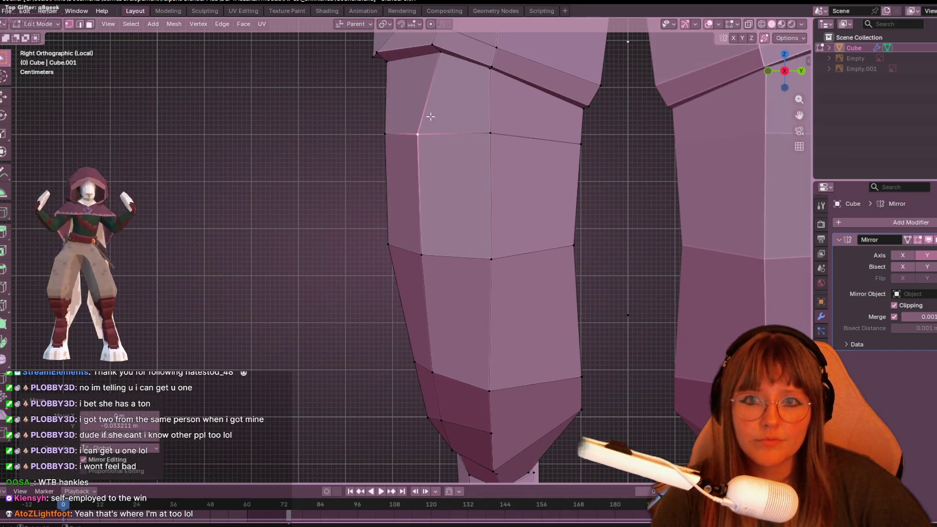
pyautogui.keyDown('shift'); pyautogui.scroll(2, 431, 117); pyautogui.keyUp('shift')
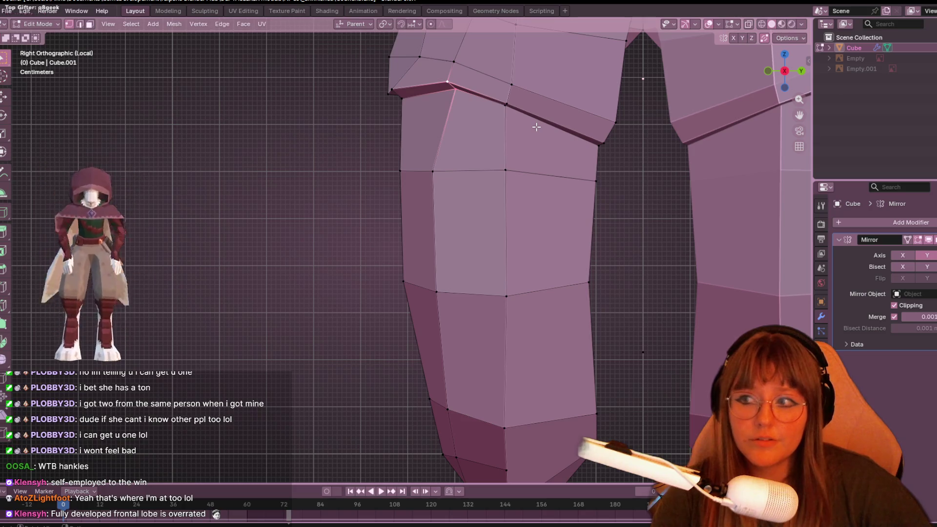
pyautogui.keyDown('shift'); pyautogui.scroll(2, 537, 126); pyautogui.keyUp('shift')
pyautogui.press('g')
pyautogui.press('g')
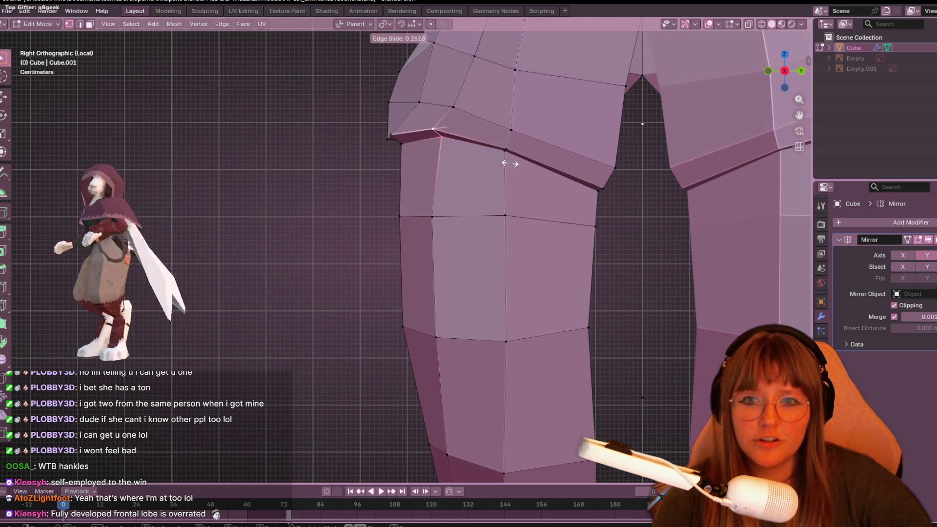
pyautogui.click(503, 165)
pyautogui.keyDown('shift'); pyautogui.scroll(4, 482, 106); pyautogui.keyUp('shift')
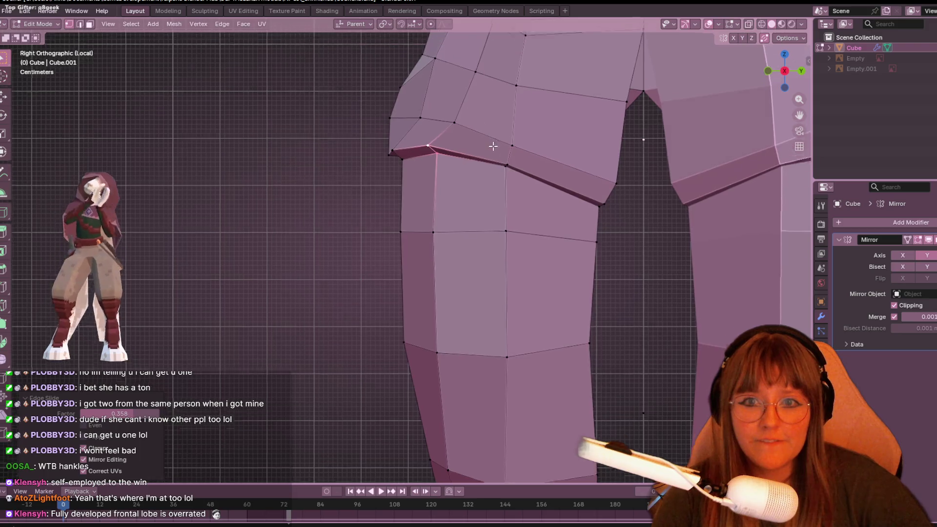
# Slide the hip vertices along their edges, undo the last nudge, and check in perspective.
pyautogui.press('g')
pyautogui.press('g')
pyautogui.click(480, 180)
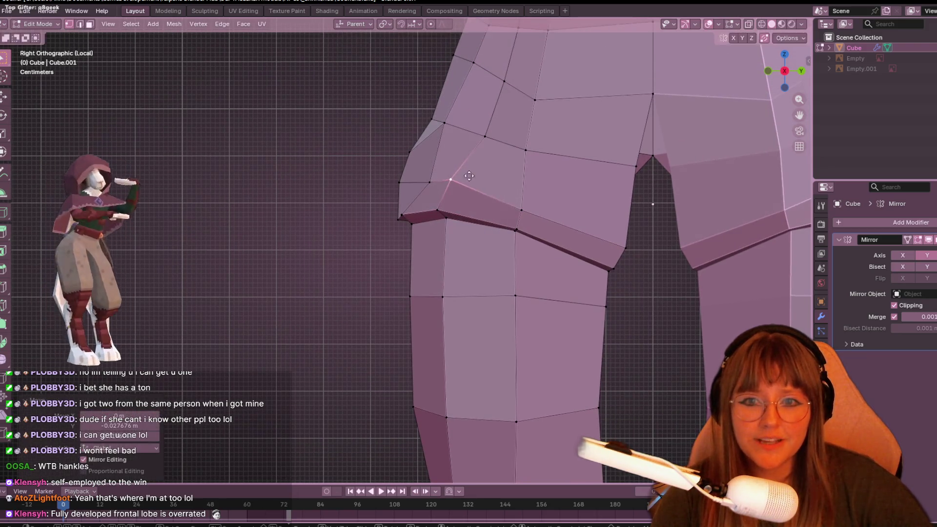
pyautogui.keyDown('shift'); pyautogui.moveTo(481, 181); pyautogui.dragTo(494, 218, button='middle'); pyautogui.keyUp('shift')
pyautogui.press('g')
pyautogui.press('g')
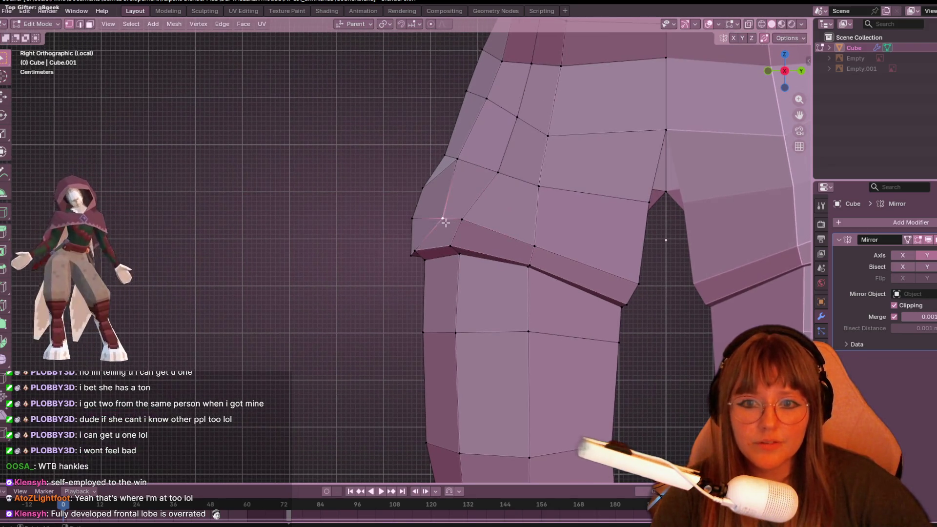
pyautogui.click(414, 221)
pyautogui.click(457, 159)
pyautogui.press('g')
pyautogui.click(467, 157)
pyautogui.hotkey('ctrl', 'z')
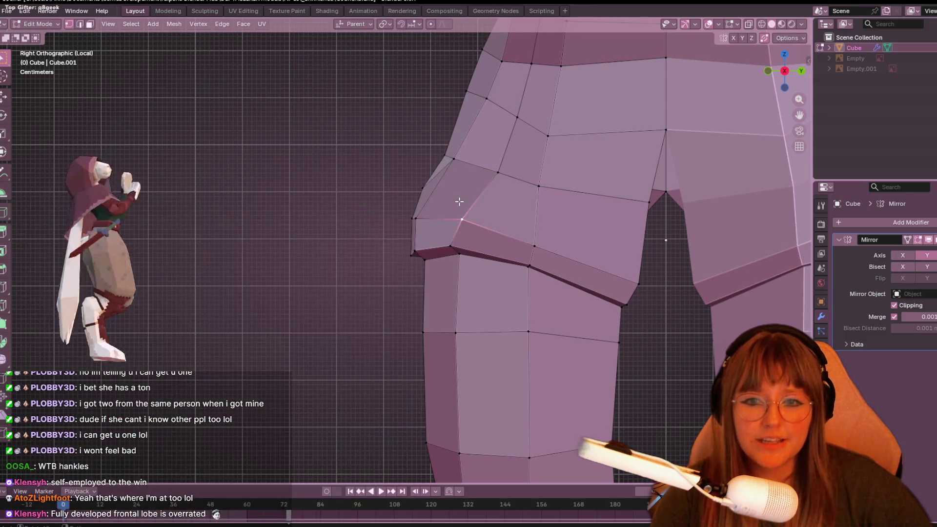
pyautogui.moveTo(454, 202); pyautogui.dragTo(632, 208, button='middle')
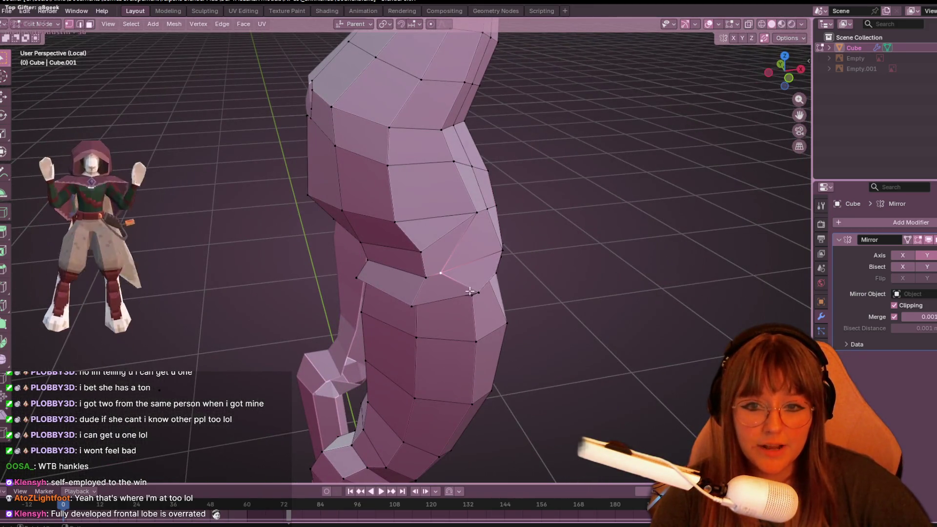
# From the front orthographic view, slide one hip vertex and move the outer hip vertex inward and up.
pyautogui.click(790, 75)
pyautogui.scroll(3, 680, 194)
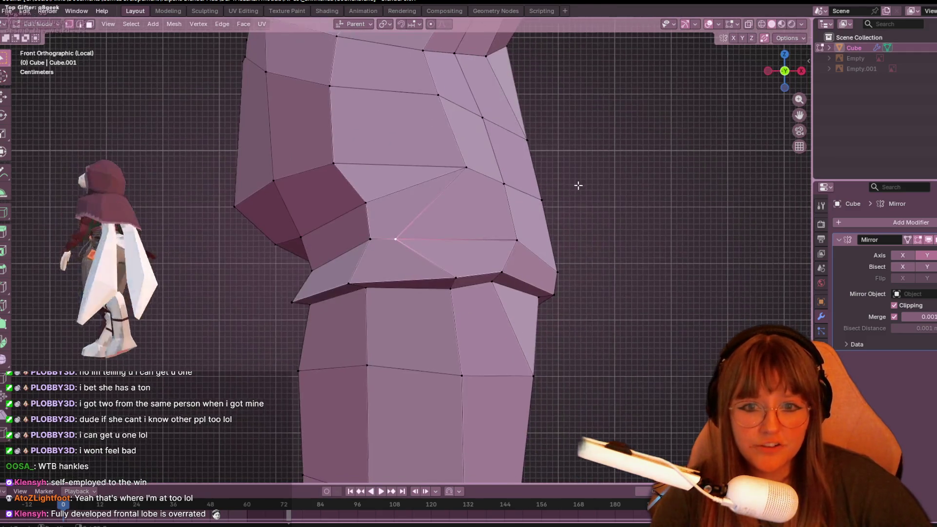
pyautogui.hotkey('shift', 'v')
pyautogui.click(553, 251)
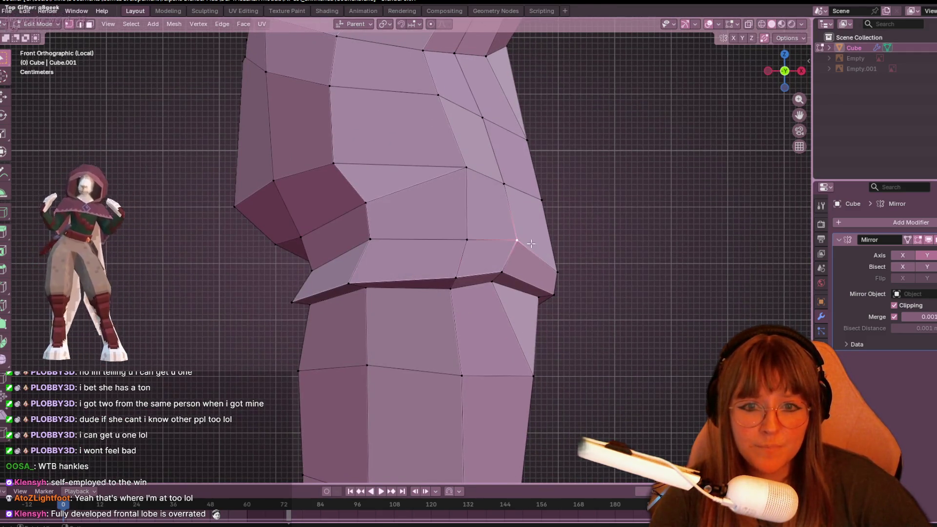
pyautogui.click(491, 163)
pyautogui.press('g')
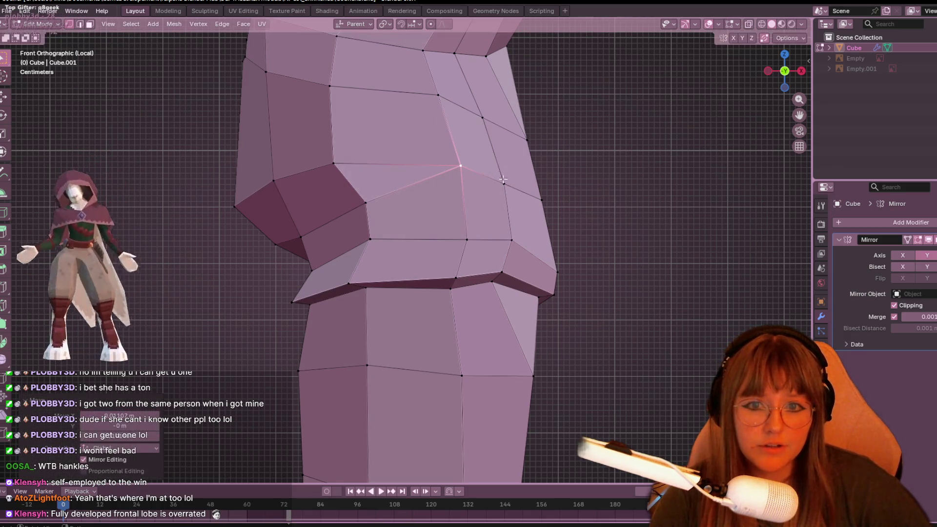
pyautogui.click(525, 180)
pyautogui.moveTo(525, 181)
pyautogui.mouseDown(button='middle')
pyautogui.moveTo(548, 317)
pyautogui.moveTo(512, 184)
pyautogui.moveTo(456, 244)
pyautogui.mouseUp(button='middle')
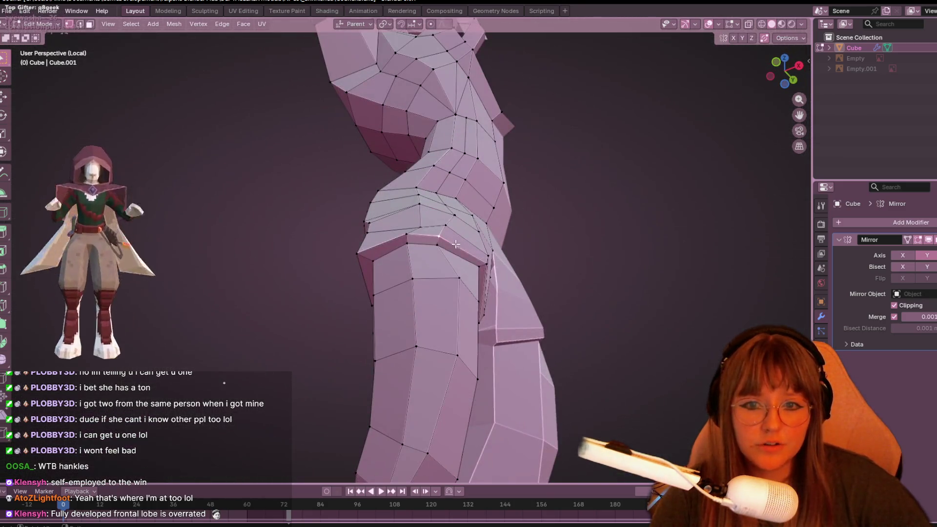
# Viewing the thigh from below, move the underside vertices into place.
pyautogui.click(798, 65)
pyautogui.scroll(3, 562, 315)
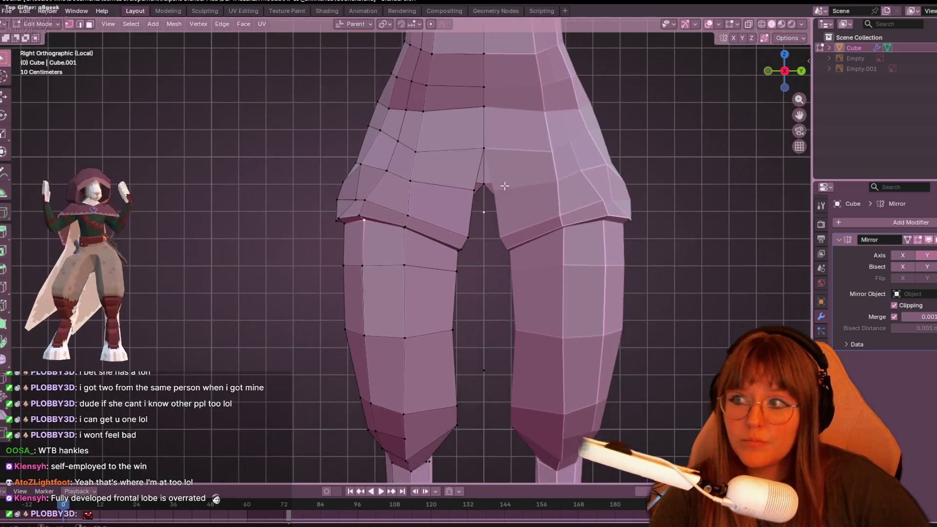
pyautogui.moveTo(360, 224)
pyautogui.mouseDown(button='middle')
pyautogui.moveTo(510, 238)
pyautogui.moveTo(489, 331)
pyautogui.mouseUp(button='middle')
pyautogui.press('g')
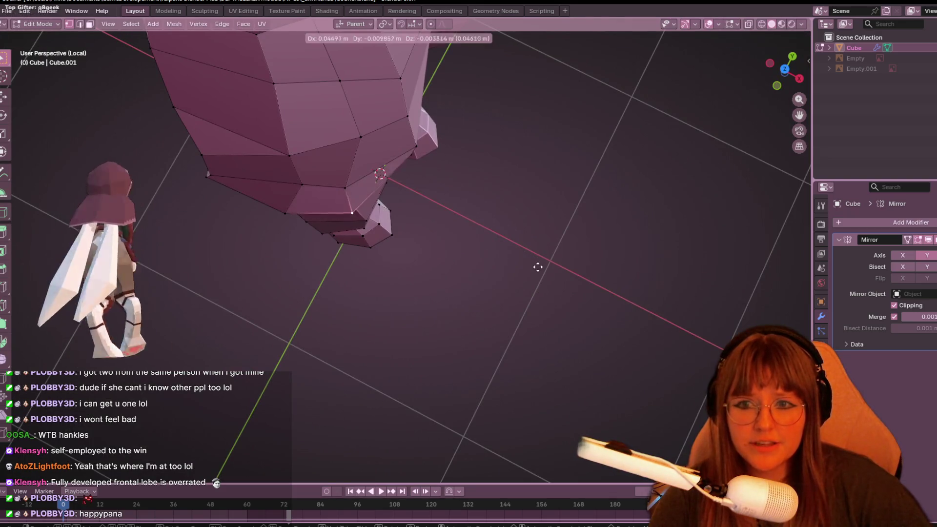
pyautogui.click(548, 264)
pyautogui.moveTo(549, 264)
pyautogui.mouseDown(button='middle')
pyautogui.moveTo(415, 232)
pyautogui.moveTo(520, 272)
pyautogui.moveTo(438, 301)
pyautogui.mouseUp(button='middle')
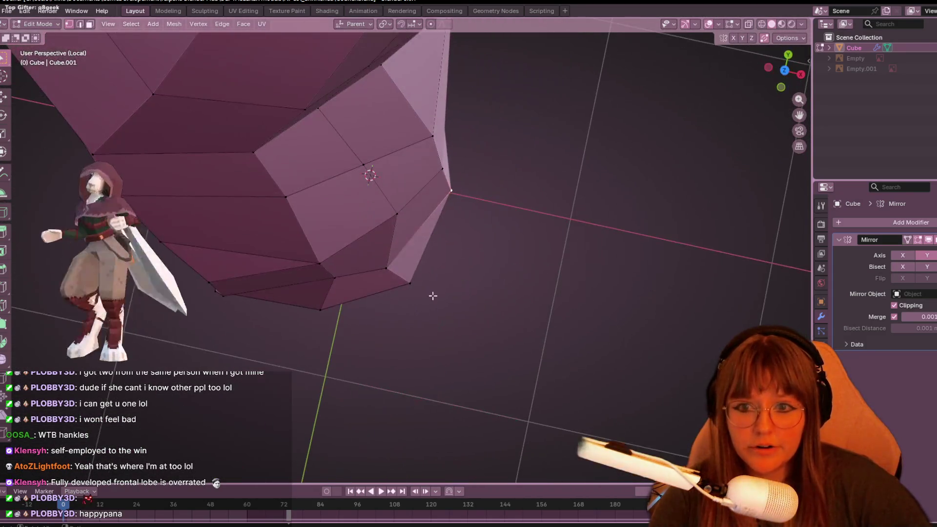
pyautogui.moveTo(400, 272)
pyautogui.mouseDown(button='middle')
pyautogui.moveTo(458, 264)
pyautogui.moveTo(510, 226)
pyautogui.moveTo(508, 270)
pyautogui.moveTo(518, 289)
pyautogui.mouseUp(button='middle')
pyautogui.press('g')
pyautogui.click(481, 266)
# Move and slide two more thigh underside vertices from new angles below the mesh.
pyautogui.moveTo(353, 324); pyautogui.dragTo(380, 370, button='middle')
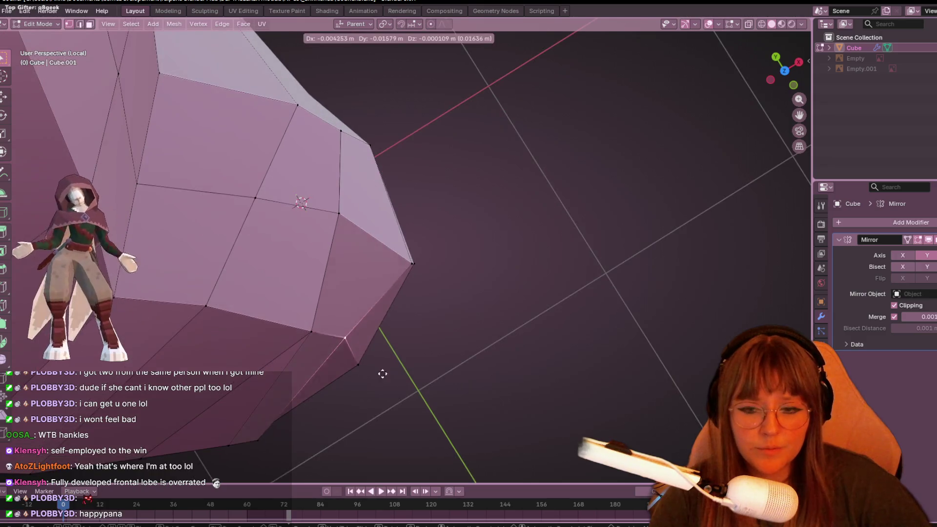
pyautogui.press('g')
pyautogui.click(383, 408)
pyautogui.moveTo(387, 408)
pyautogui.mouseDown(button='middle')
pyautogui.moveTo(430, 364)
pyautogui.moveTo(397, 307)
pyautogui.moveTo(442, 294)
pyautogui.moveTo(433, 305)
pyautogui.moveTo(427, 294)
pyautogui.moveTo(439, 273)
pyautogui.moveTo(377, 268)
pyautogui.moveTo(423, 230)
pyautogui.moveTo(546, 209)
pyautogui.moveTo(523, 211)
pyautogui.mouseUp(button='middle')
pyautogui.press('g')
pyautogui.press('g')
pyautogui.click(415, 299)
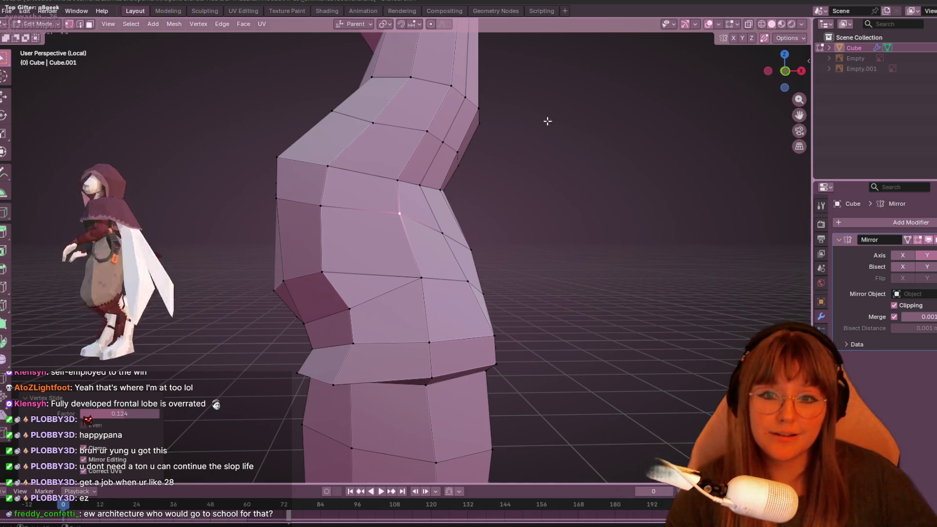
pyautogui.moveTo(561, 115); pyautogui.dragTo(471, 183, button='middle')
pyautogui.press('KP_1')
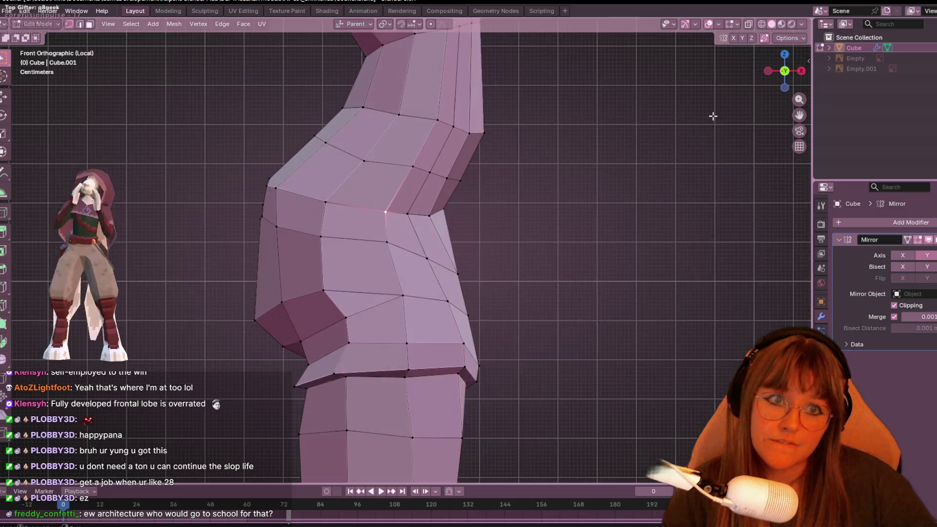
pyautogui.hotkey('shift', 'v')
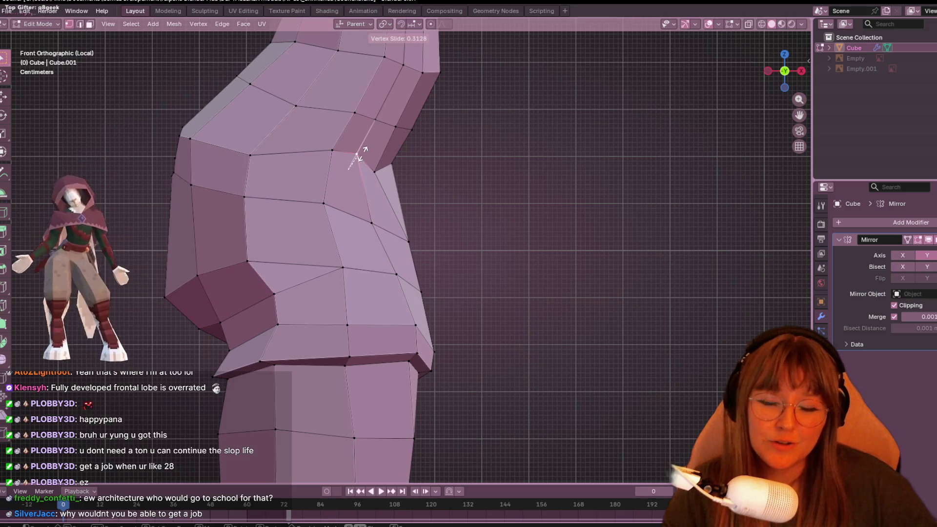
pyautogui.click(354, 166)
pyautogui.press('g')
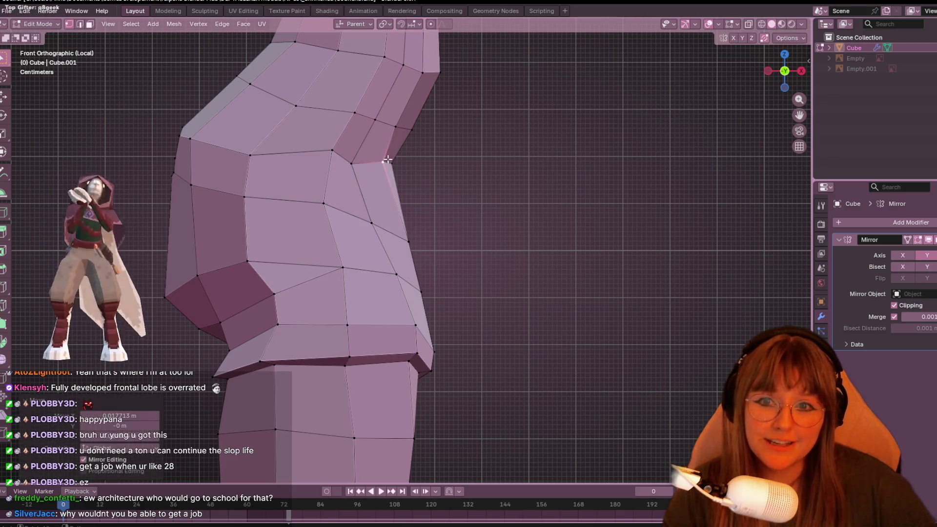
pyautogui.click(360, 172)
pyautogui.click(250, 155)
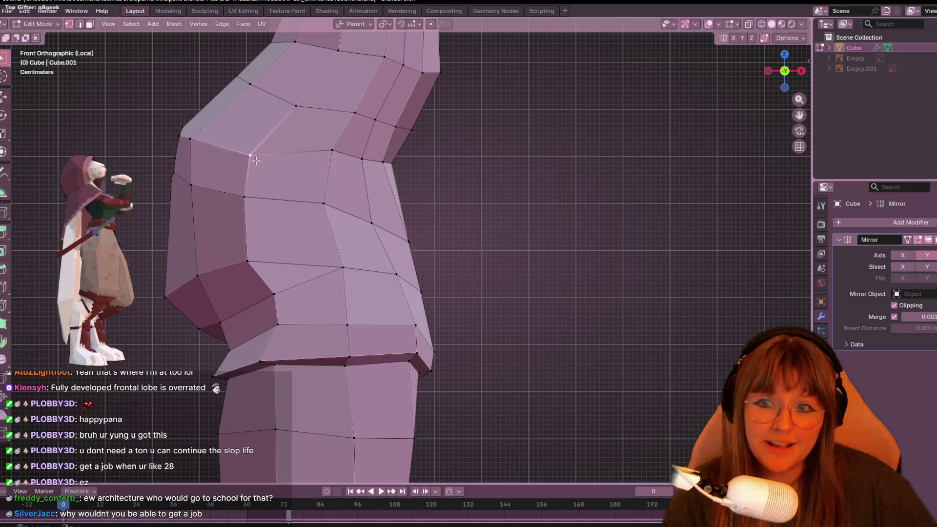
pyautogui.press('g')
pyautogui.press('g')
pyautogui.click(217, 132)
pyautogui.click(190, 138)
pyautogui.press('g')
pyautogui.press('g')
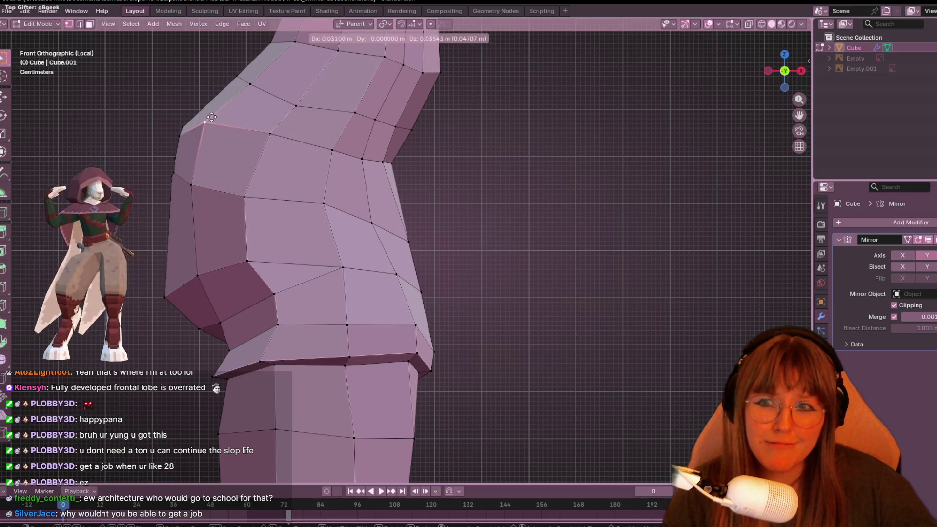
pyautogui.click(184, 129)
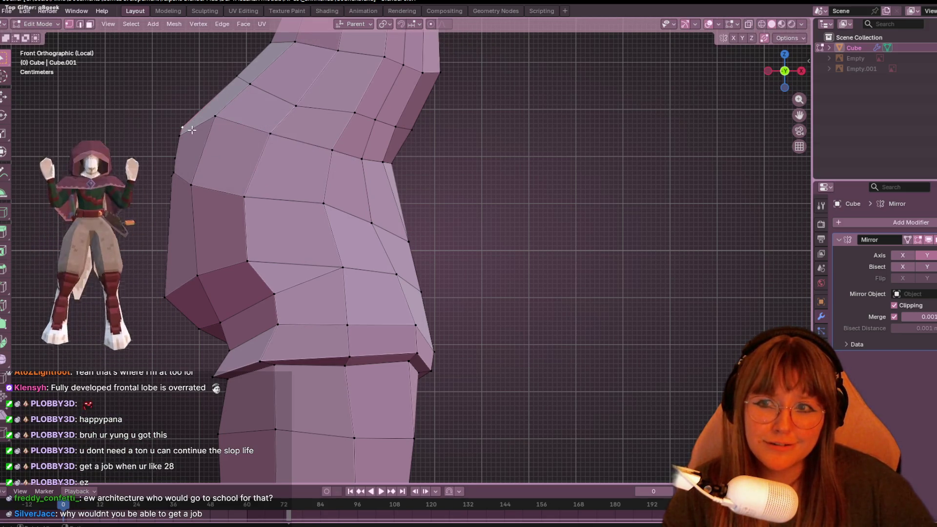
pyautogui.press('g')
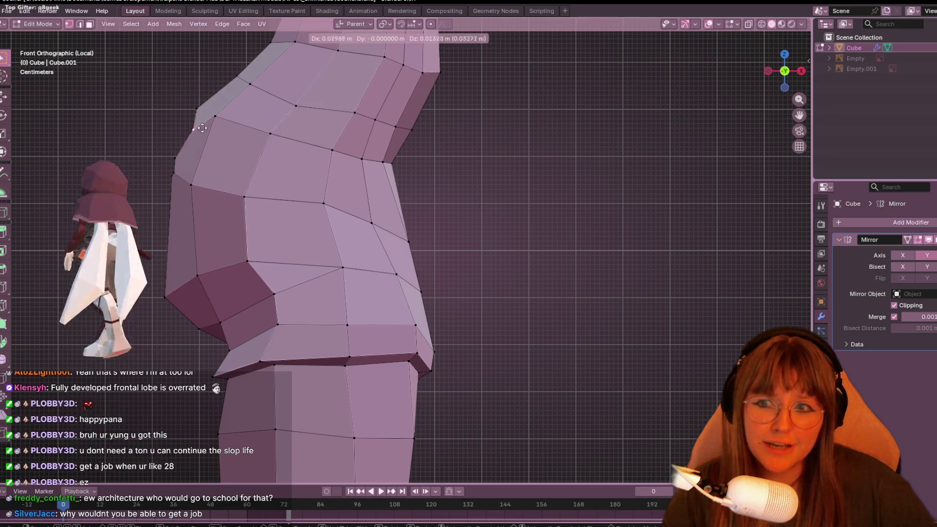
pyautogui.click(189, 120)
pyautogui.moveTo(189, 120)
pyautogui.mouseDown(button='middle')
pyautogui.moveTo(360, 162)
pyautogui.moveTo(581, 151)
pyautogui.mouseUp(button='middle')
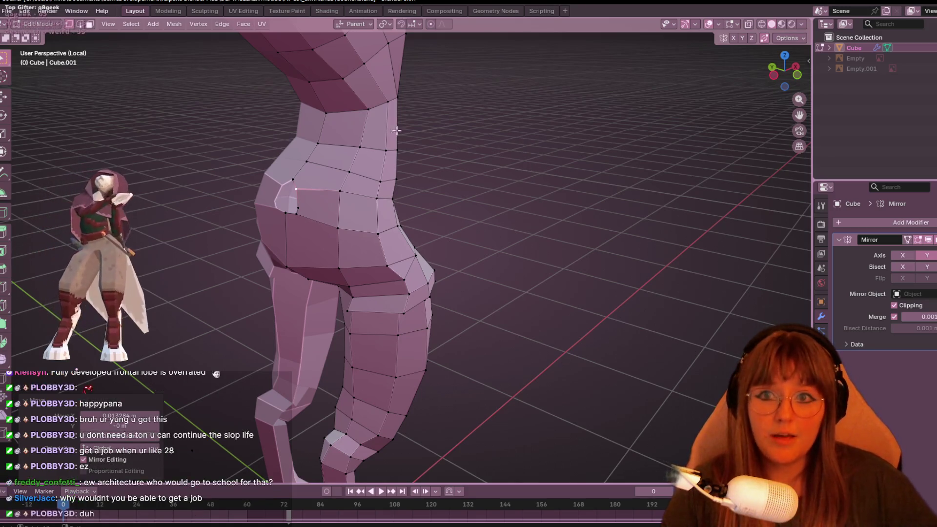
pyautogui.click(794, 79)
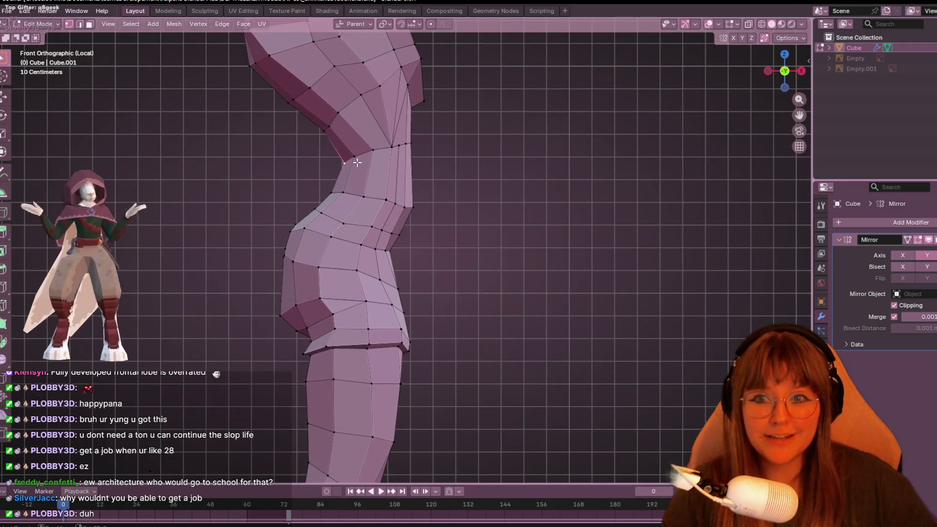
pyautogui.press('g')
pyautogui.click(382, 142)
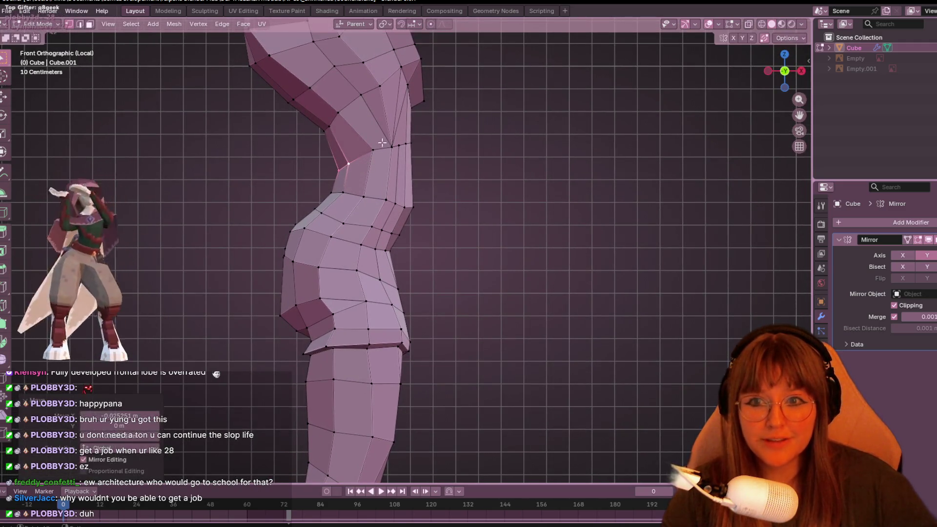
pyautogui.click(327, 133)
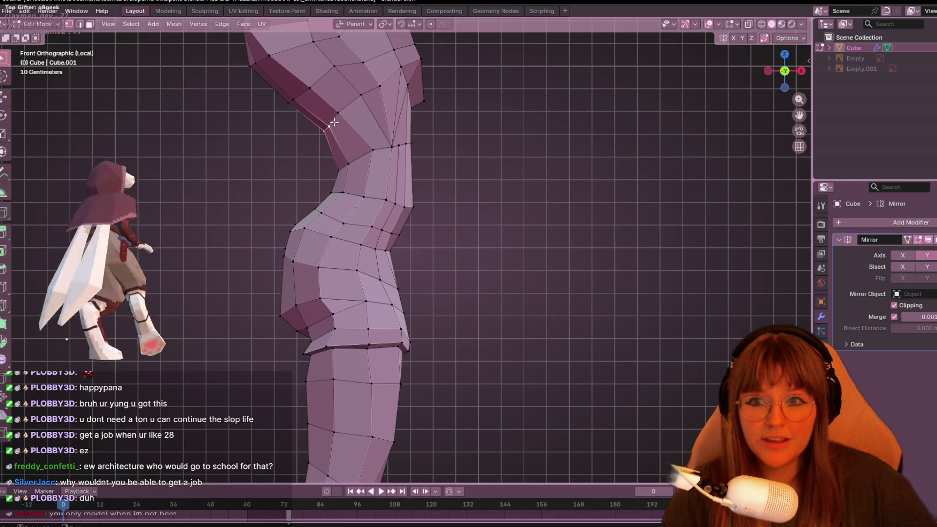
pyautogui.click(337, 167)
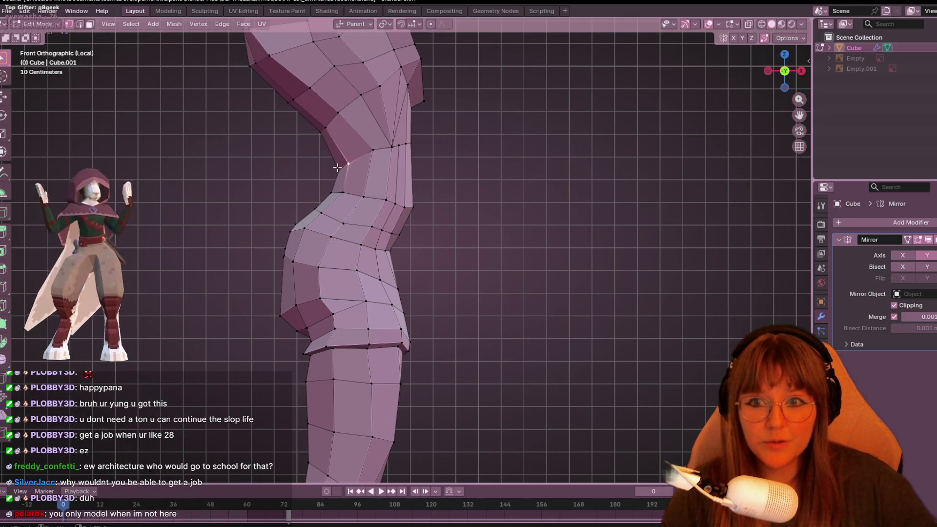
pyautogui.click(371, 154)
pyautogui.keyDown('shift'); pyautogui.moveTo(456, 143); pyautogui.dragTo(394, 105, button='middle'); pyautogui.keyUp('shift')
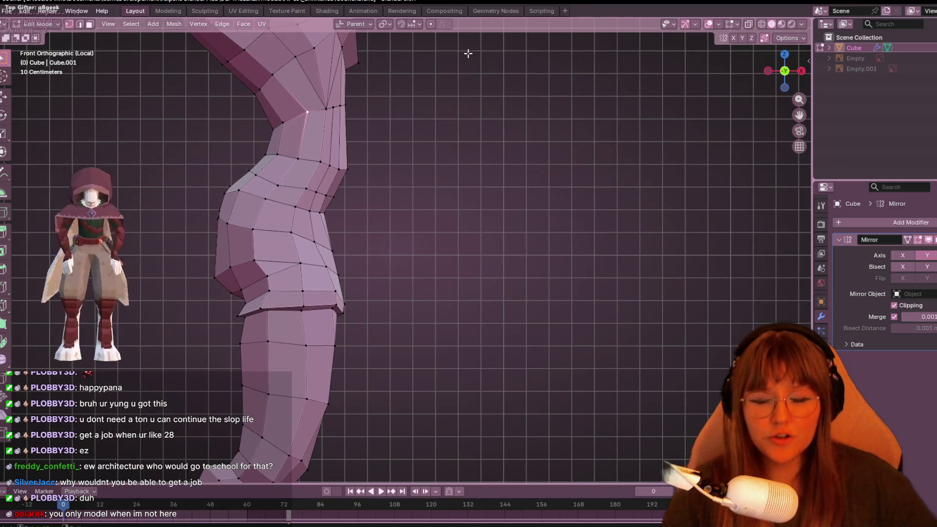
pyautogui.moveTo(397, 81)
pyautogui.mouseDown(button='middle')
pyautogui.moveTo(412, 104)
pyautogui.moveTo(471, 133)
pyautogui.mouseUp(button='middle')
pyautogui.moveTo(378, 197); pyautogui.dragTo(415, 93, button='middle')
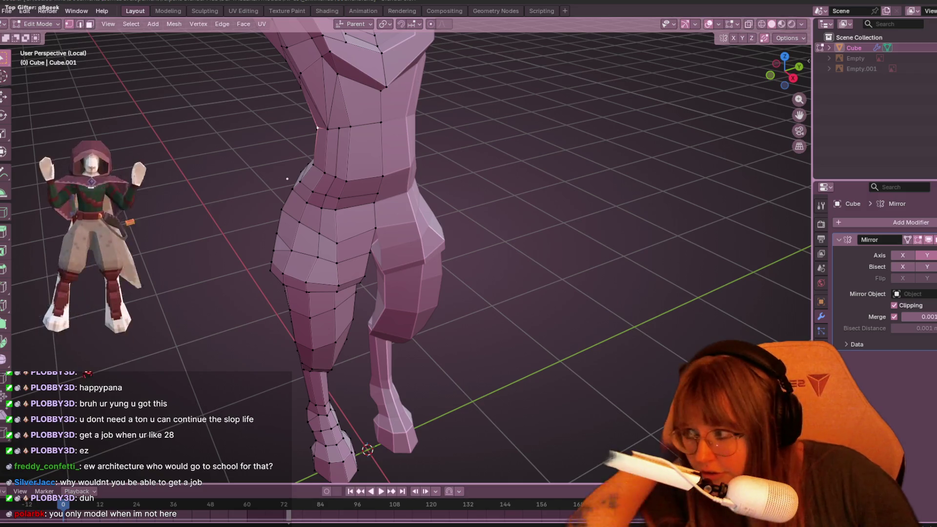
pyautogui.press('XF86AudioLowerVolume')
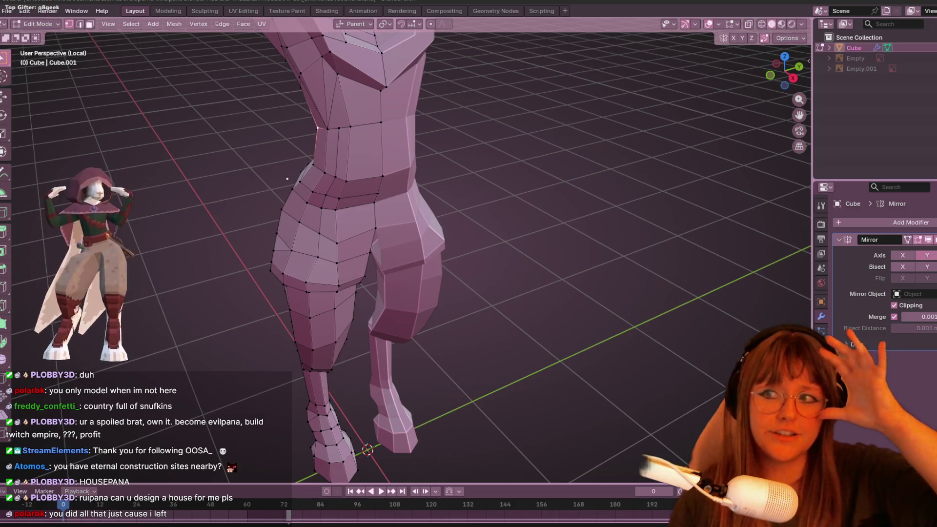
pyautogui.moveTo(289, 177)
pyautogui.mouseDown(button='middle')
pyautogui.moveTo(446, 274)
pyautogui.moveTo(512, 224)
pyautogui.moveTo(265, 272)
pyautogui.moveTo(334, 294)
pyautogui.mouseUp(button='middle')
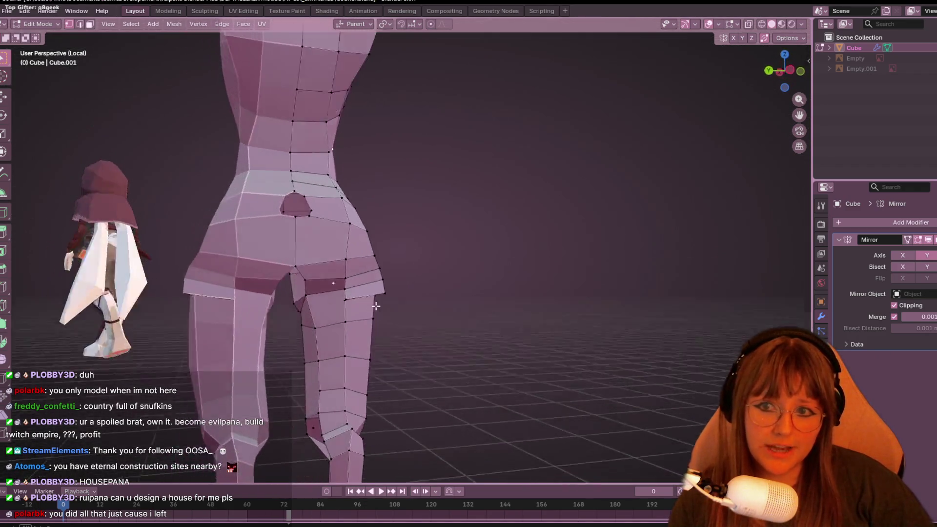
pyautogui.scroll(-5, 334, 294)
pyautogui.scroll(3, 391, 286)
pyautogui.moveTo(391, 286); pyautogui.dragTo(490, 312, button='middle')
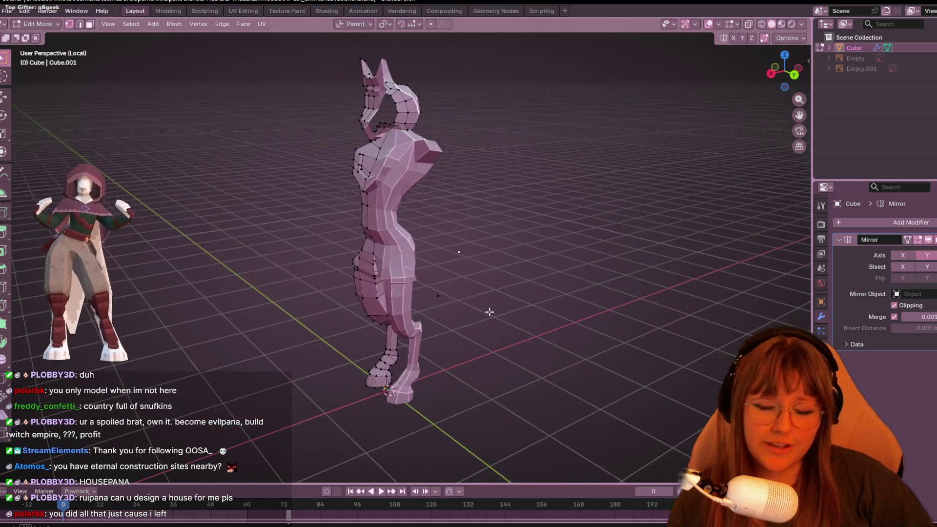
pyautogui.moveTo(452, 282)
pyautogui.mouseDown(button='middle')
pyautogui.moveTo(444, 279)
pyautogui.moveTo(464, 278)
pyautogui.moveTo(442, 283)
pyautogui.moveTo(342, 241)
pyautogui.mouseUp(button='middle')
pyautogui.scroll(8, 442, 283)
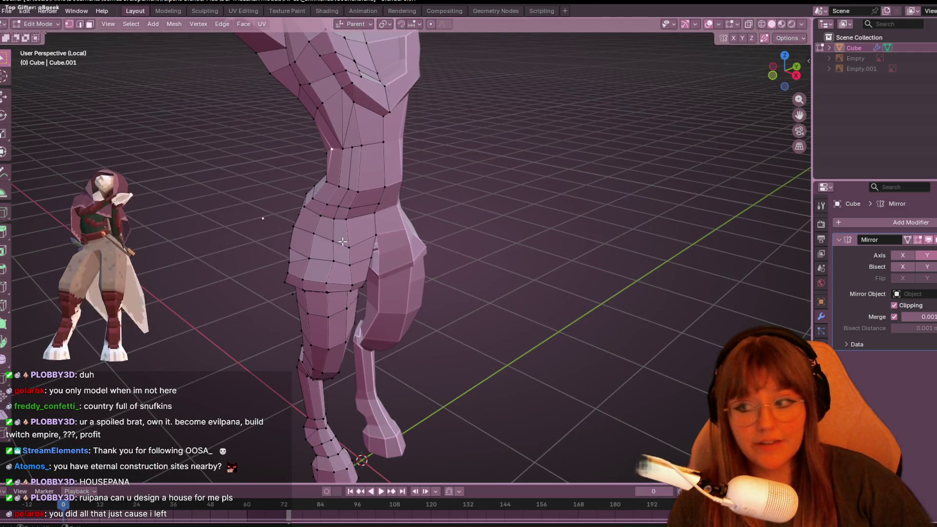
pyautogui.moveTo(439, 253)
pyautogui.mouseDown(button='middle')
pyautogui.moveTo(493, 251)
pyautogui.moveTo(228, 227)
pyautogui.moveTo(407, 251)
pyautogui.mouseUp(button='middle')
pyautogui.scroll(4, 494, 251)
pyautogui.scroll(-4, 494, 251)
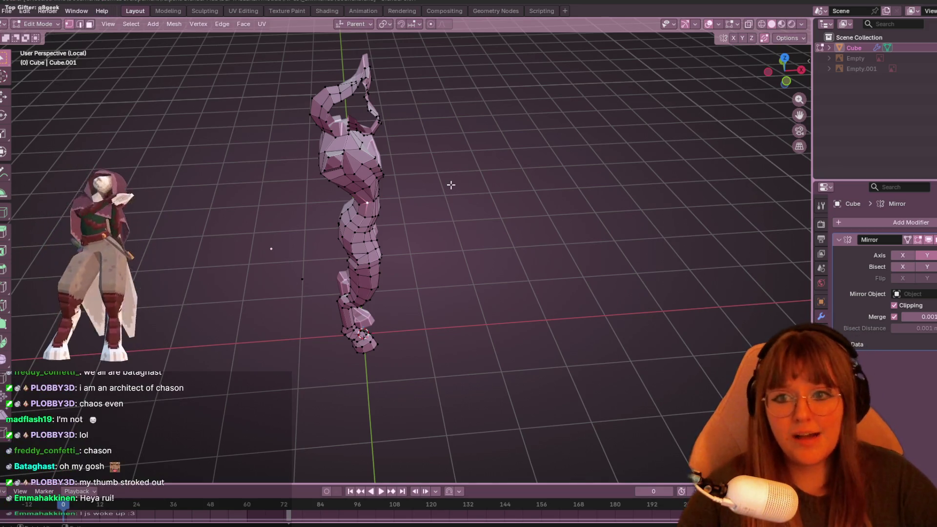
pyautogui.moveTo(449, 184); pyautogui.dragTo(539, 191, button='middle')
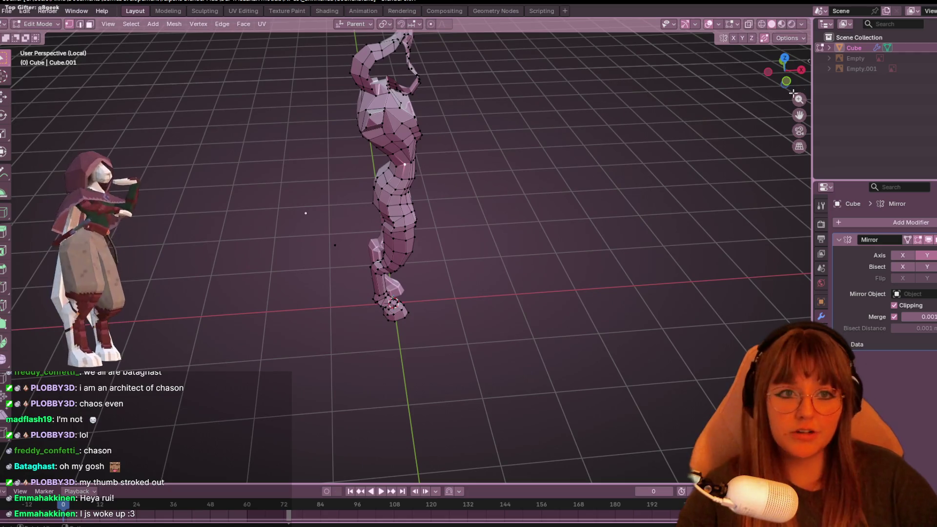
pyautogui.click(785, 81)
pyautogui.scroll(5, 679, 123)
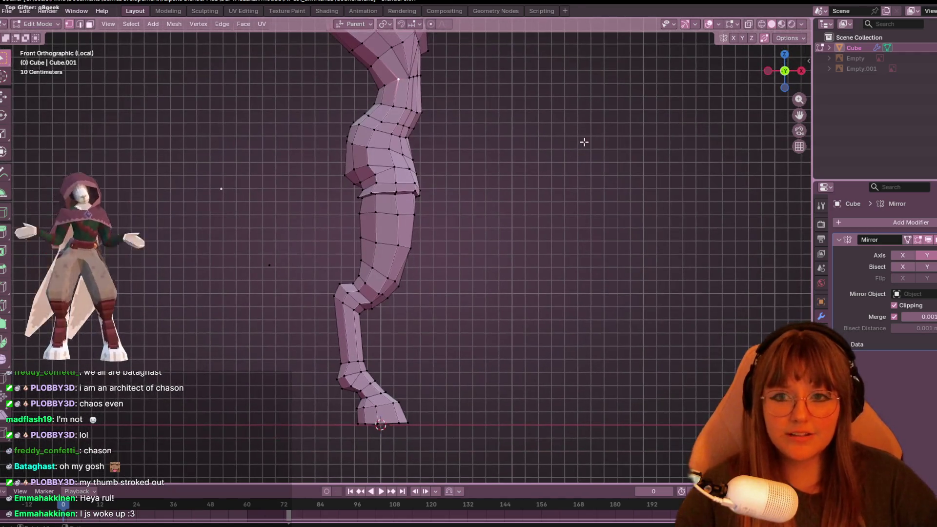
pyautogui.scroll(3, 584, 142)
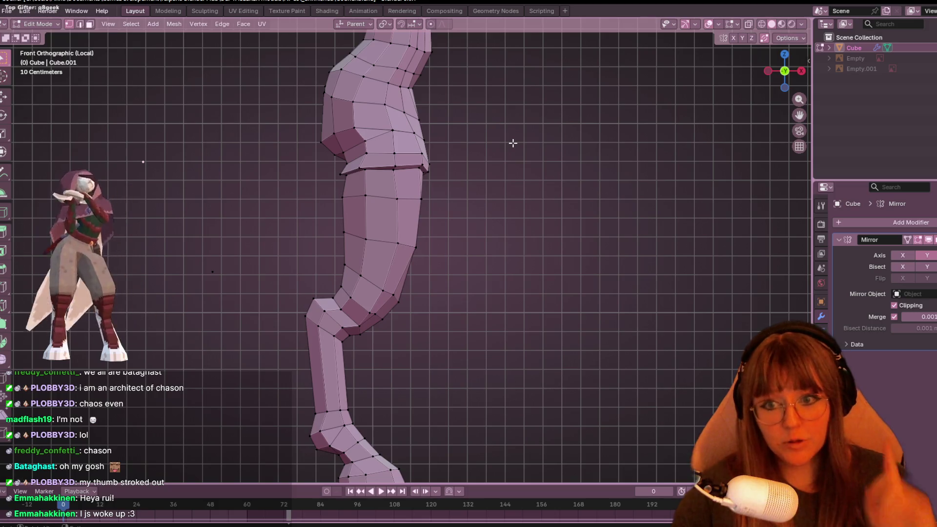
pyautogui.keyDown('shift'); pyautogui.moveTo(513, 143); pyautogui.dragTo(526, 218, button='middle'); pyautogui.keyUp('shift')
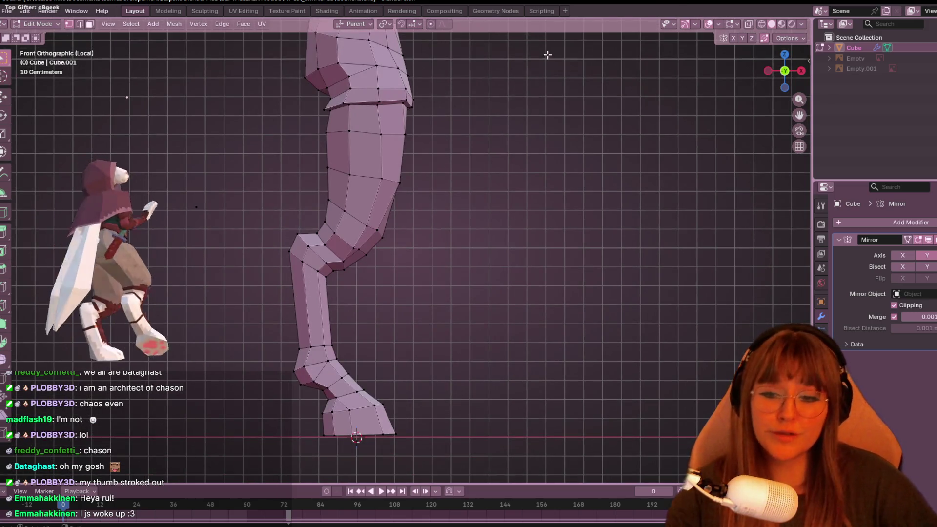
# Slide the vertex at the back of the knee, then undo that slide.
pyautogui.scroll(2, 513, 159)
pyautogui.keyDown('shift'); pyautogui.moveTo(379, 272); pyautogui.dragTo(321, 230, button='middle'); pyautogui.keyUp('shift')
pyautogui.click(320, 230)
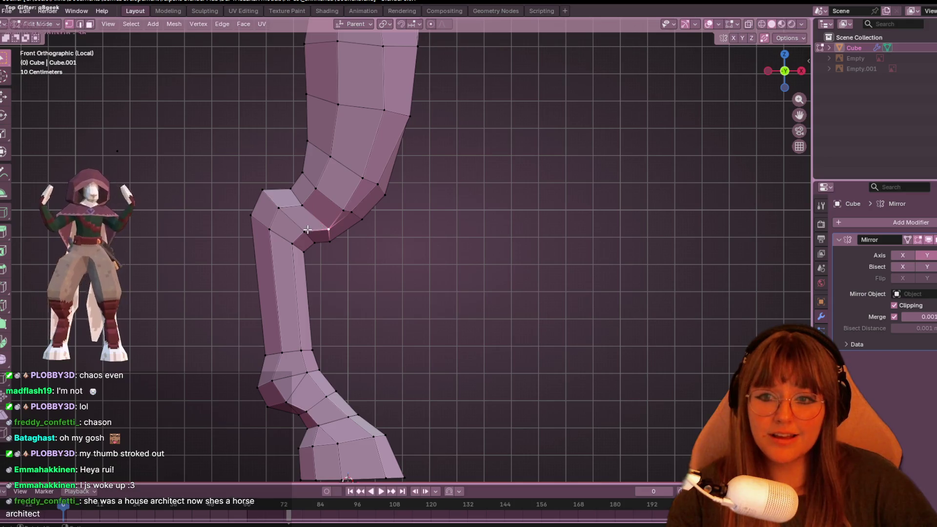
pyautogui.press('g')
pyautogui.press('g')
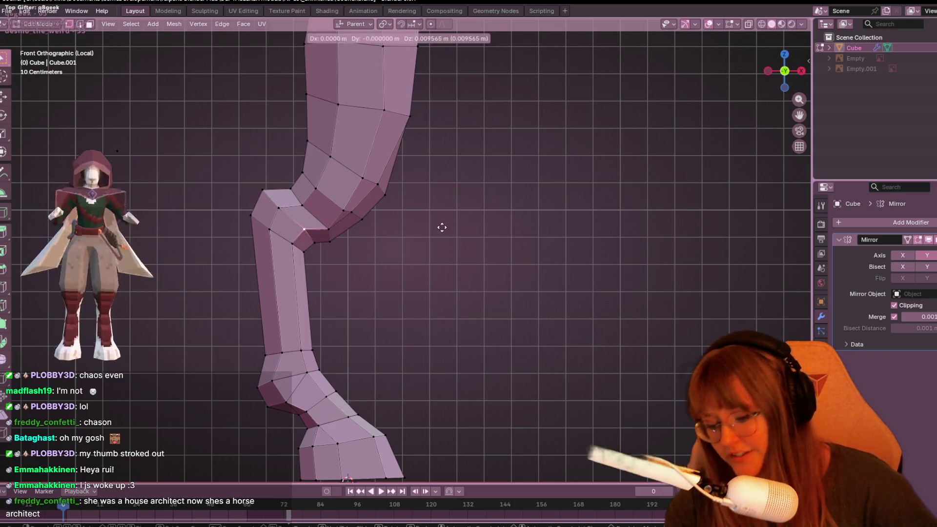
pyautogui.click(441, 242)
pyautogui.scroll(3, 341, 253)
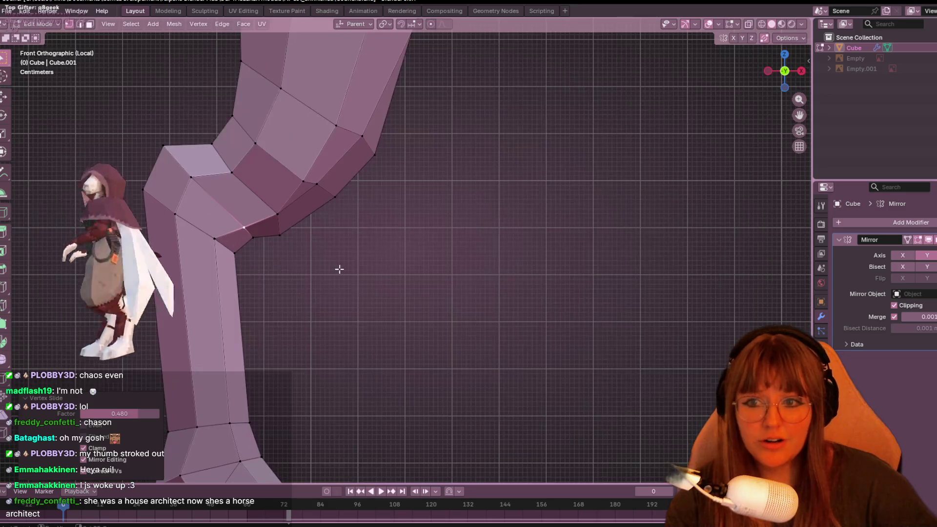
pyautogui.hotkey('ctrl', 'z')
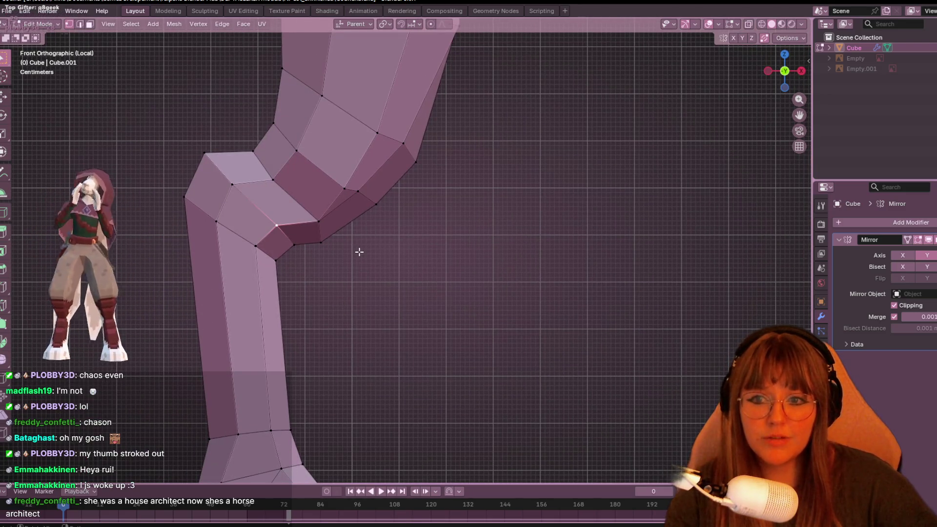
# Slide and reposition the vertex below the knee crease.
pyautogui.click(333, 237)
pyautogui.hotkey('shift', 'v')
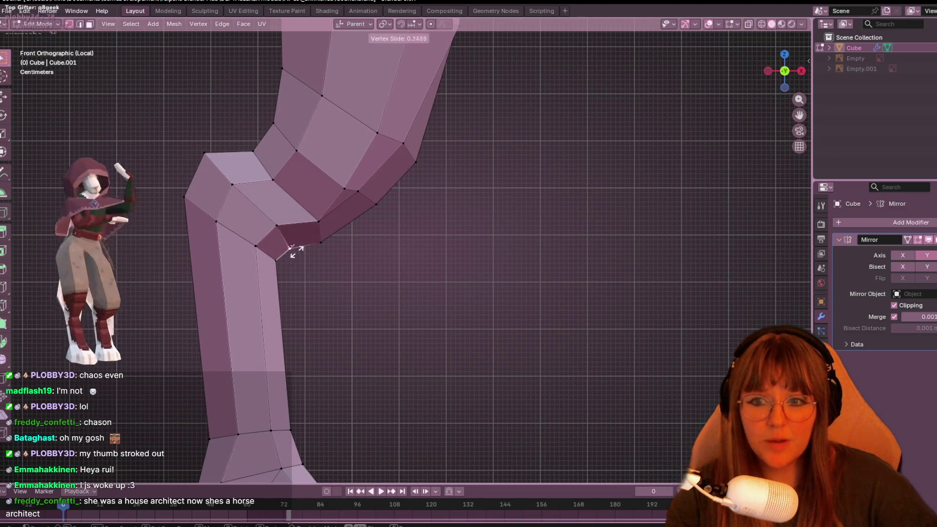
pyautogui.click(260, 281)
pyautogui.press('g')
pyautogui.click(339, 257)
pyautogui.press('g')
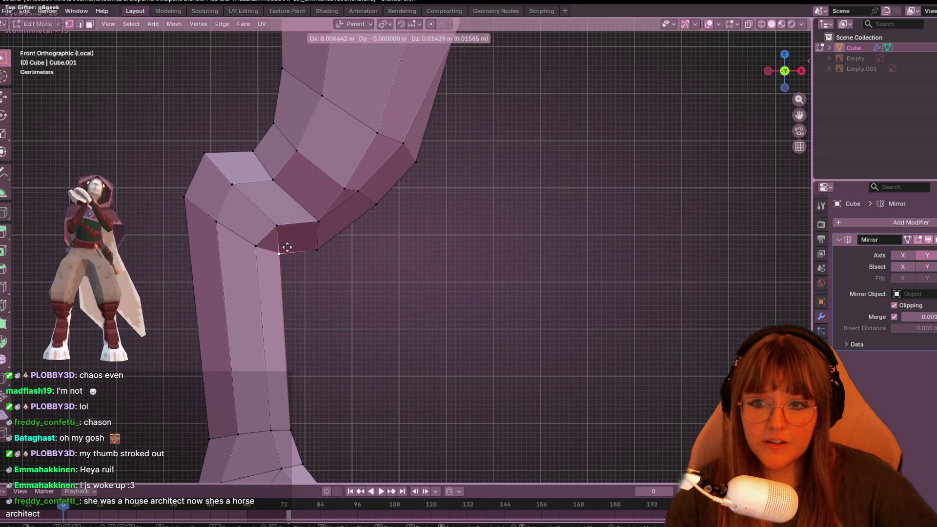
pyautogui.click(286, 248)
pyautogui.scroll(-7, 313, 236)
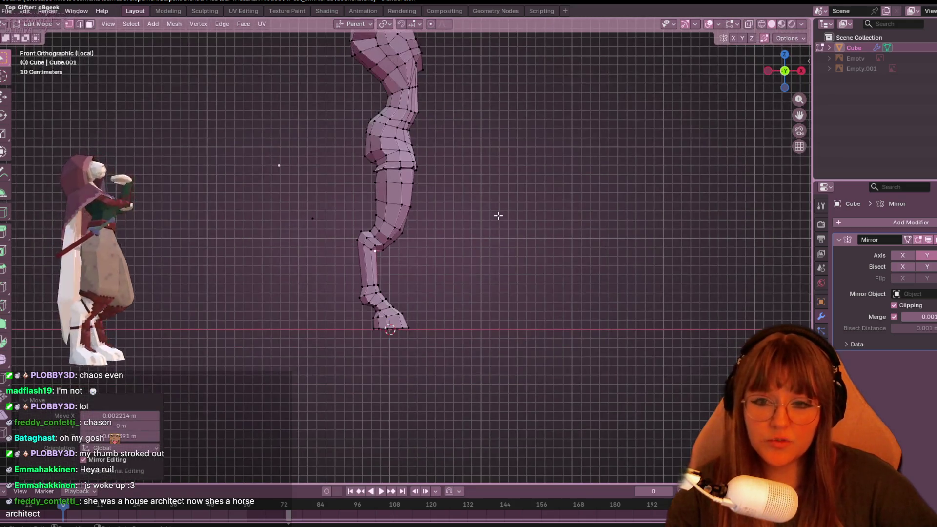
pyautogui.scroll(7, 414, 238)
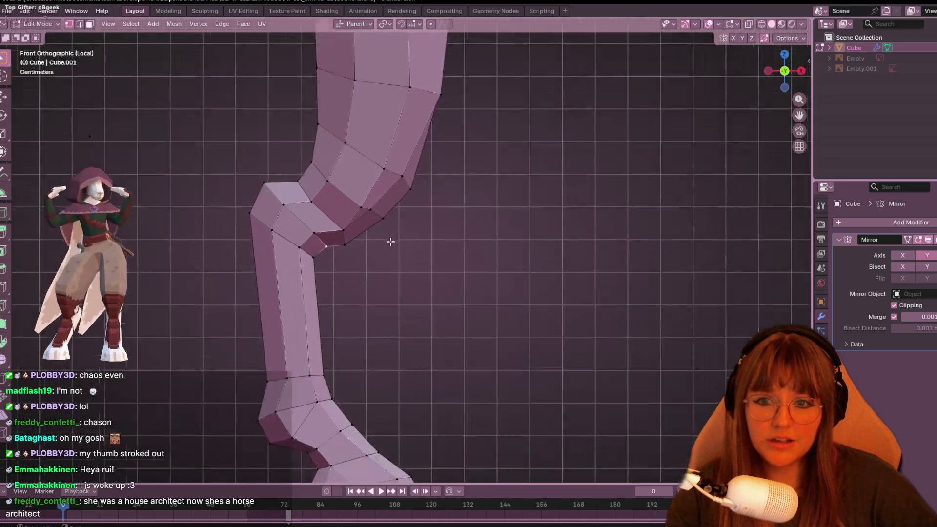
# Nudge and slightly slide a knee crease vertex into a new spot.
pyautogui.keyDown('shift'); pyautogui.moveTo(326, 229); pyautogui.dragTo(344, 238, button='middle'); pyautogui.keyUp('shift')
pyautogui.press('g')
pyautogui.click(324, 251)
pyautogui.press('g')
pyautogui.click(371, 230)
pyautogui.press('g')
pyautogui.press('g')
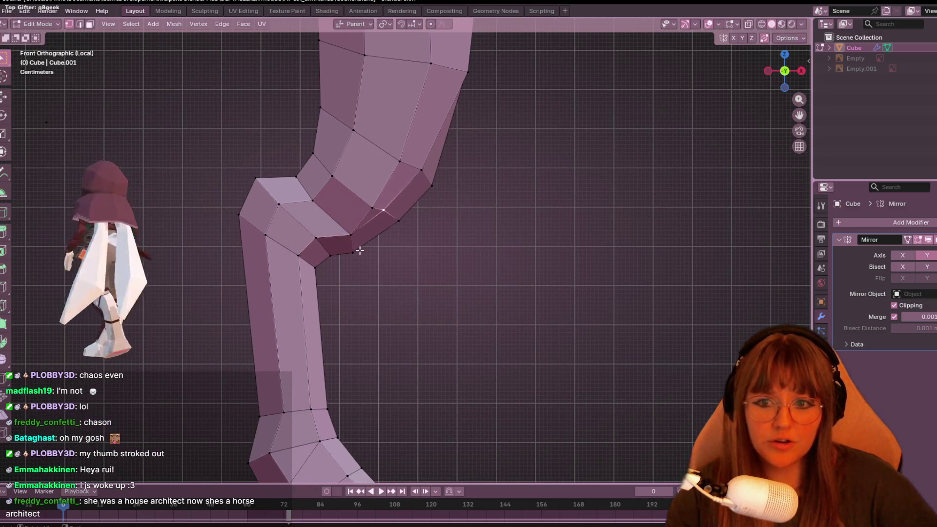
pyautogui.click(350, 240)
pyautogui.press('g')
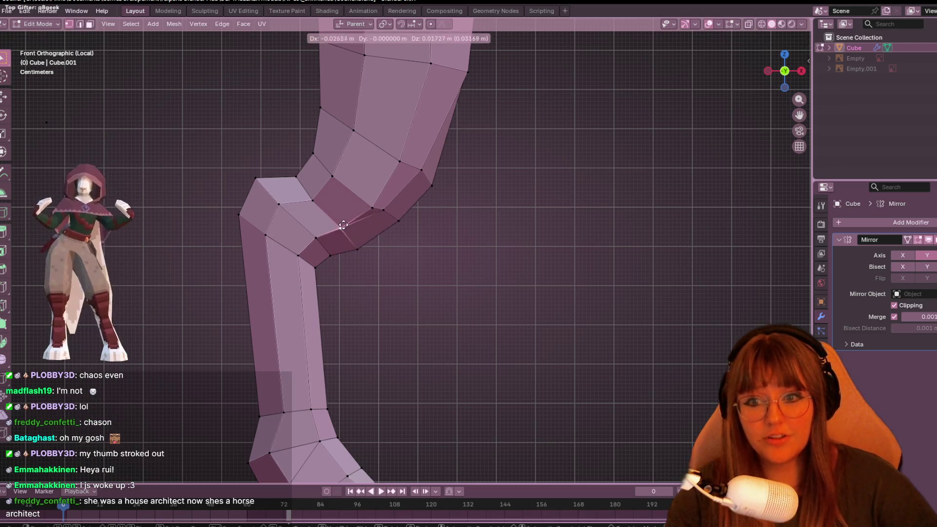
pyautogui.click(357, 251)
# Move three knee vertices: one left, one upward, and one down-left.
pyautogui.keyDown('shift'); pyautogui.moveTo(411, 222); pyautogui.dragTo(453, 250, button='middle'); pyautogui.keyUp('shift')
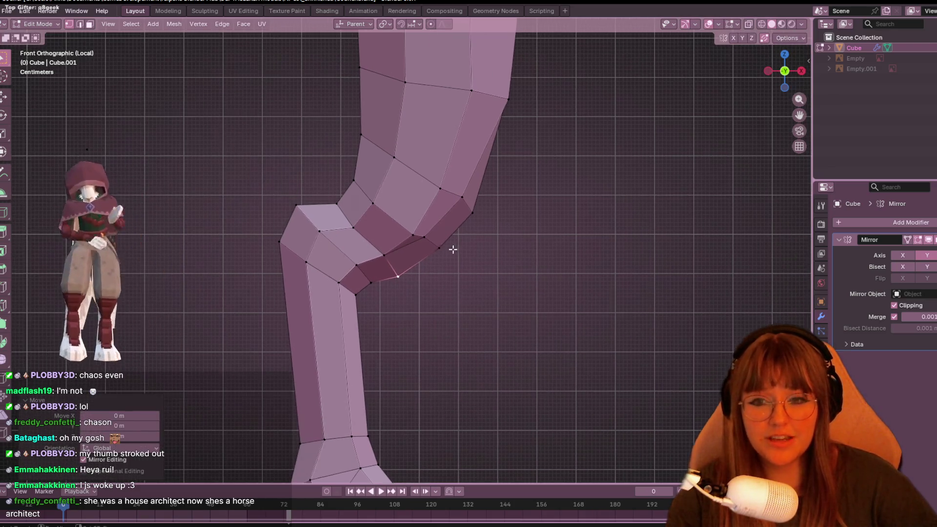
pyautogui.click(386, 255)
pyautogui.press('g')
pyautogui.click(350, 232)
pyautogui.click(349, 229)
pyautogui.press('g')
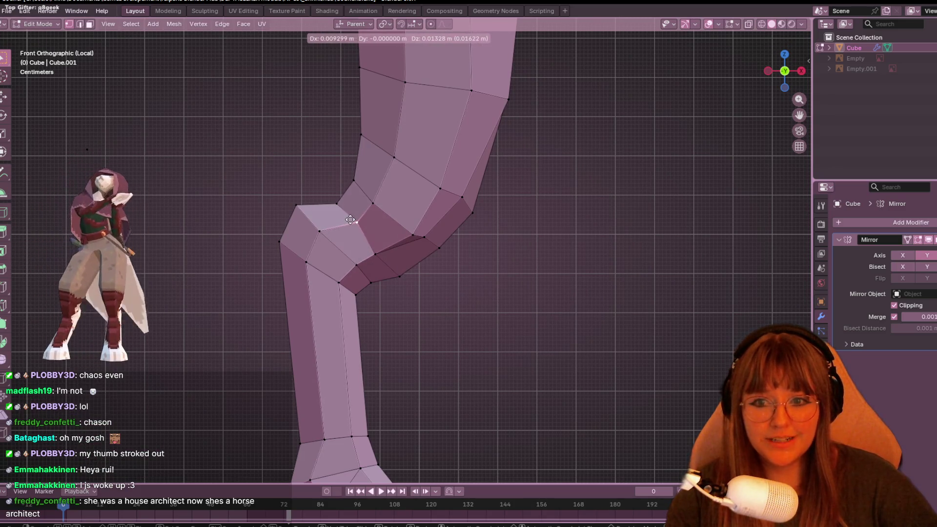
pyautogui.click(351, 221)
pyautogui.click(337, 204)
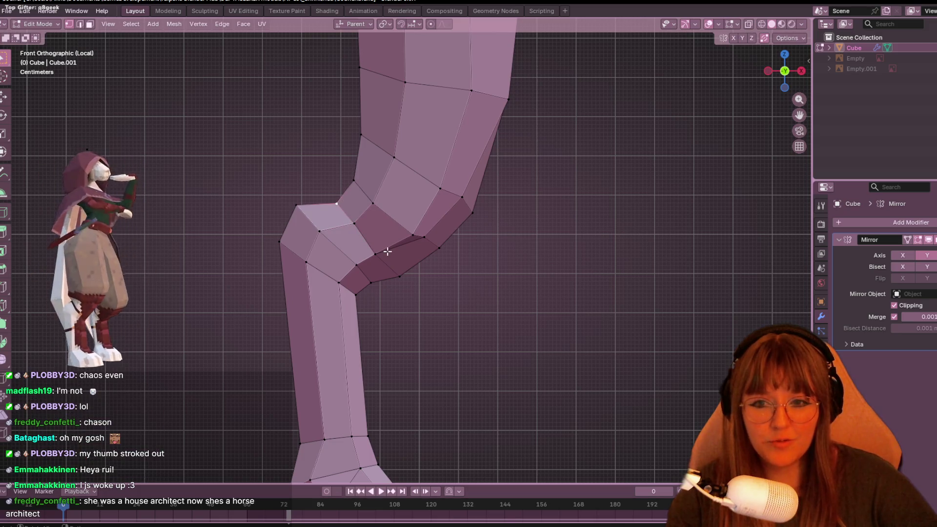
pyautogui.press('g')
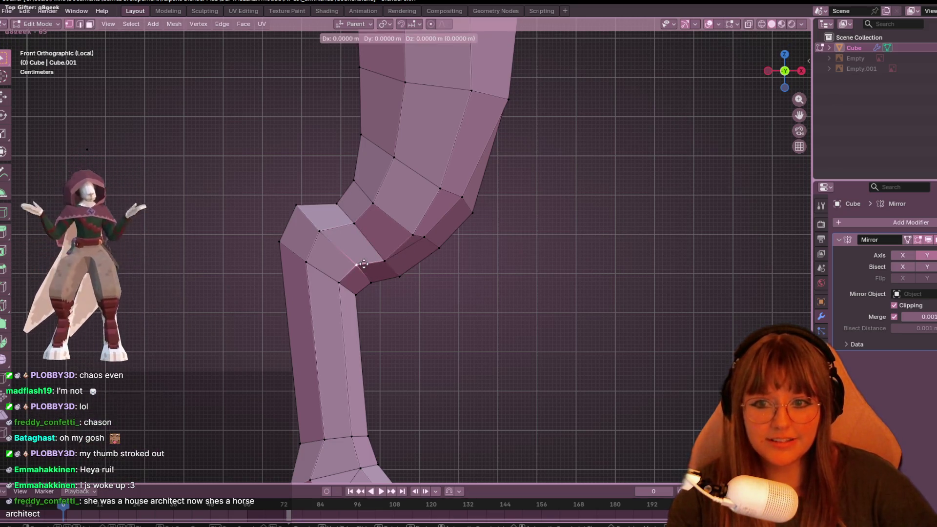
pyautogui.click(366, 265)
# Slide knee vertices along their edges, including one at the back of the knee.
pyautogui.hscroll(-2, 416, 268)
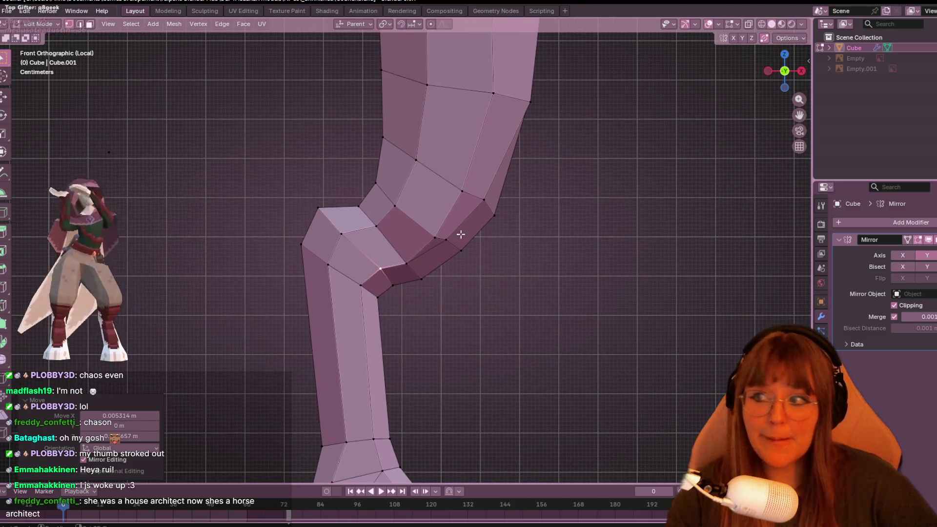
pyautogui.scroll(-1, 379, 225)
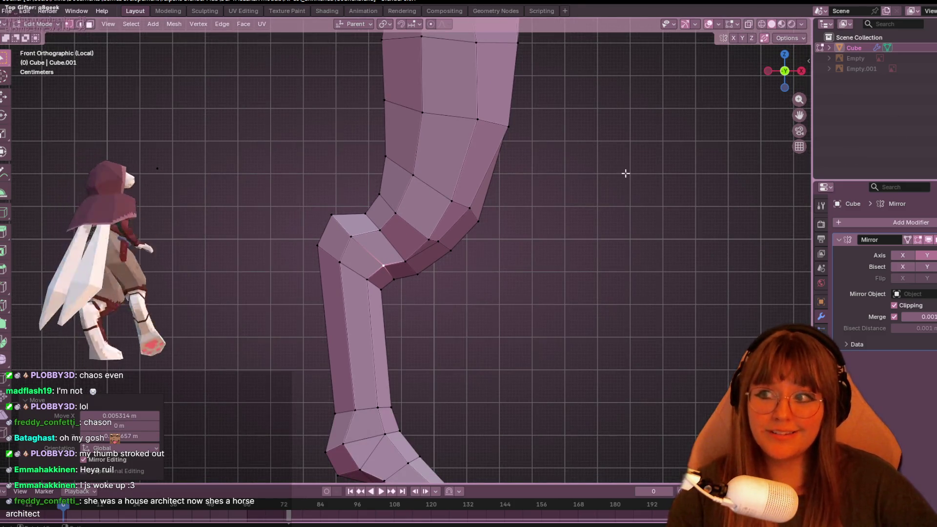
pyautogui.scroll(3, 596, 198)
pyautogui.hotkey('shift', 'v')
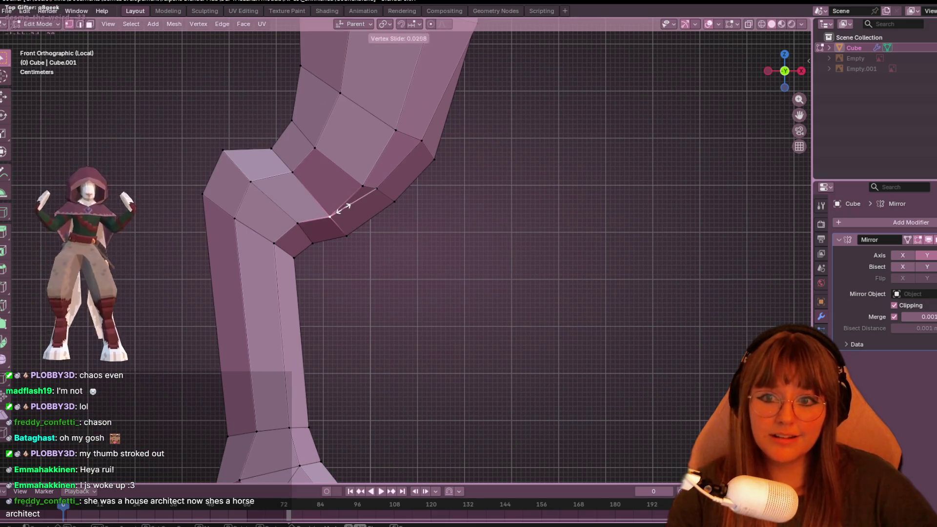
pyautogui.click(347, 230)
pyautogui.scroll(2, 356, 226)
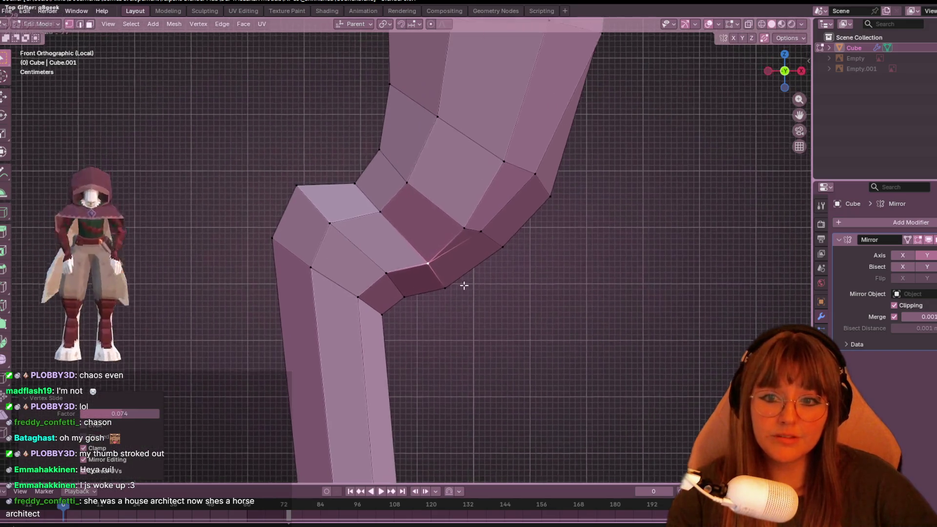
pyautogui.click(424, 201)
pyautogui.hotkey('shift', 'v')
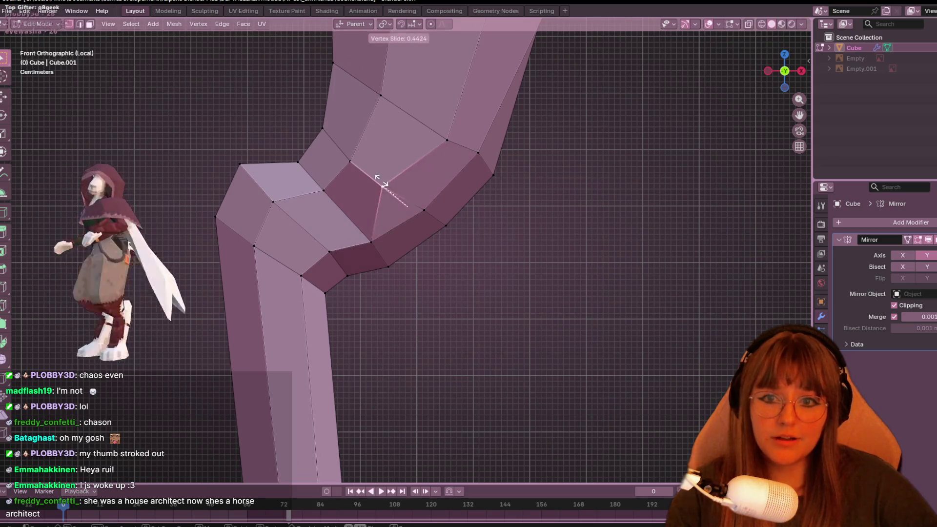
pyautogui.click(393, 185)
# Slide another knee vertex, then reposition the outer knee vertex and the upper corner vertex.
pyautogui.click(445, 138)
pyautogui.hotkey('shift', 'v')
pyautogui.click(429, 118)
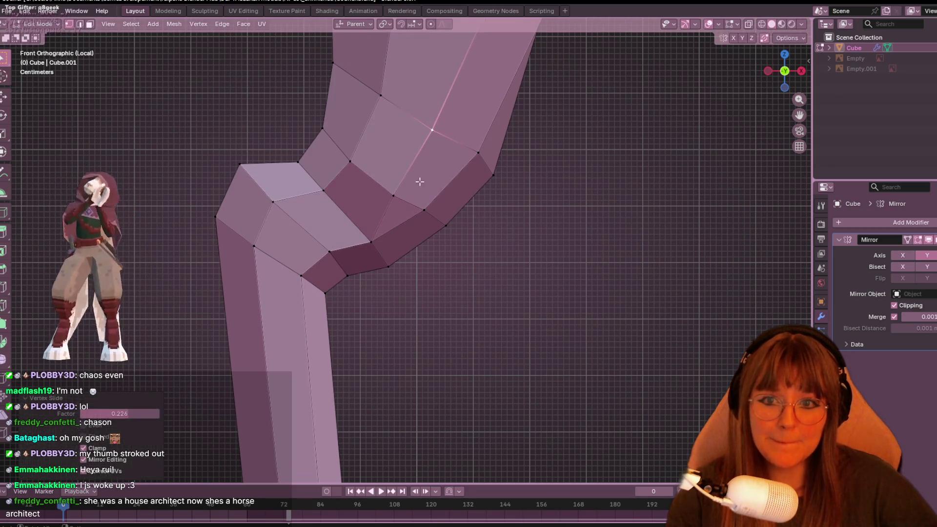
pyautogui.click(493, 174)
pyautogui.moveTo(493, 175)
pyautogui.keyDown('shift'); pyautogui.mouseDown(button='middle')
pyautogui.moveTo(487, 223)
pyautogui.moveTo(464, 268)
pyautogui.mouseUp(button='middle'); pyautogui.keyUp('shift')
pyautogui.press('g')
pyautogui.click(473, 190)
pyautogui.click(526, 131)
pyautogui.press('g')
pyautogui.press('g')
pyautogui.click(556, 145)
pyautogui.scroll(-4, 561, 146)
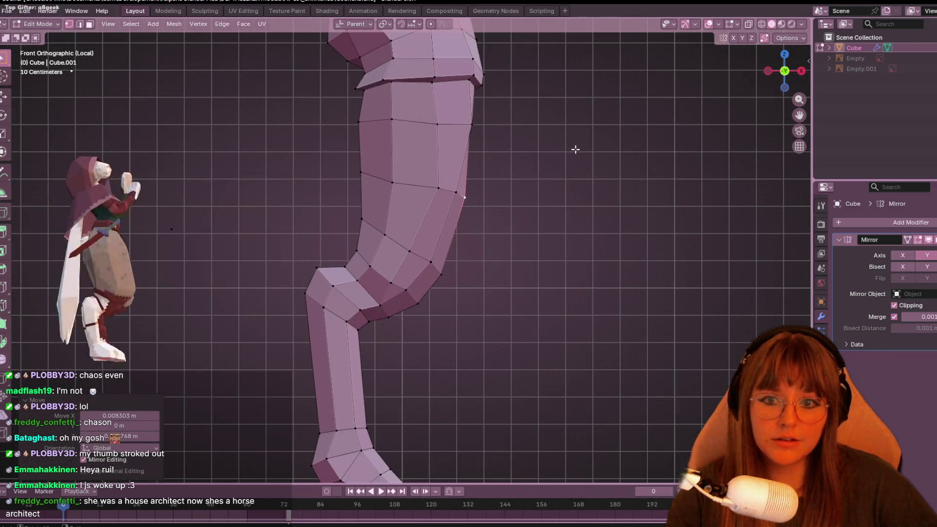
pyautogui.scroll(-5, 578, 145)
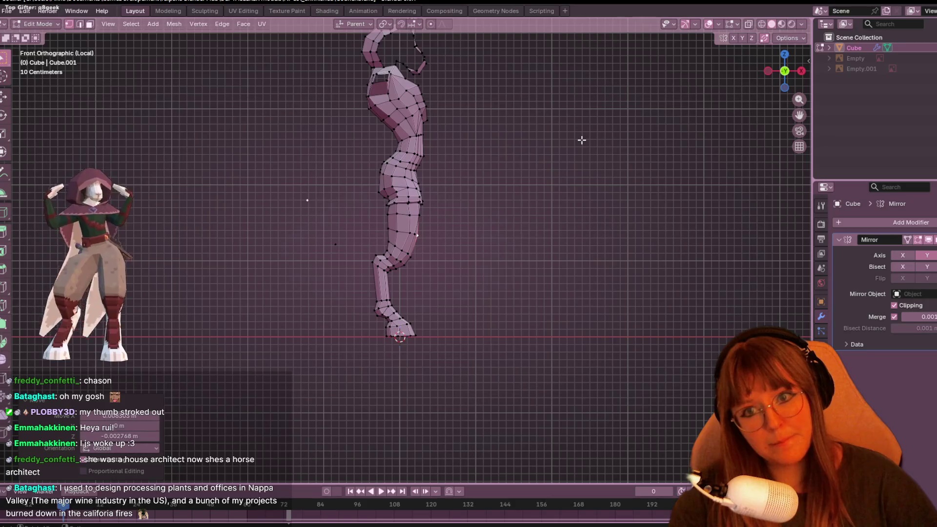
pyautogui.scroll(1, 581, 140)
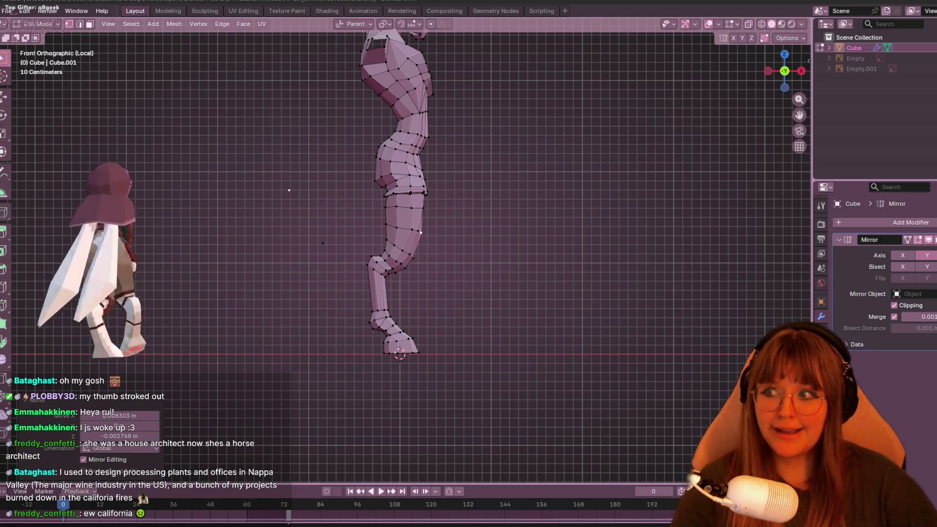
pyautogui.scroll(1, 729, 256)
pyautogui.scroll(5, 550, 295)
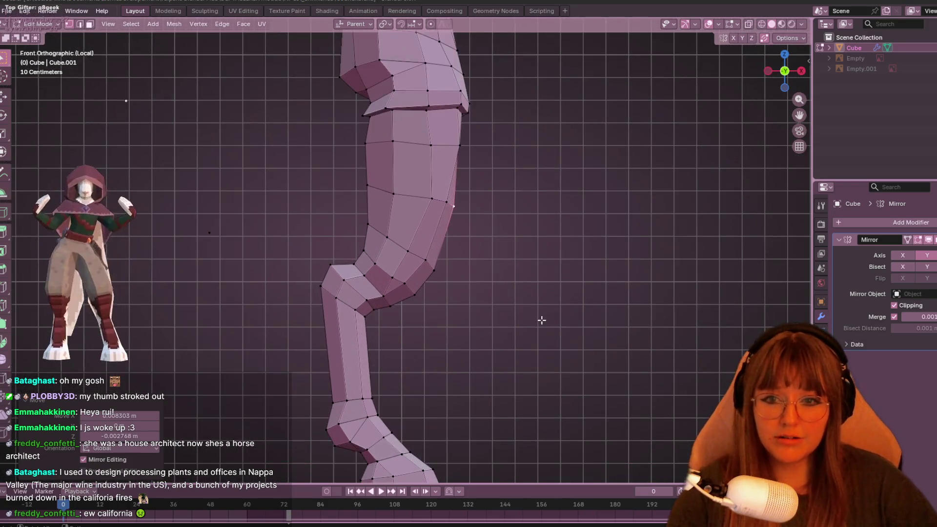
# Shift an outer thigh vertex left and move the inner knee crease vertex up-left.
pyautogui.click(447, 159)
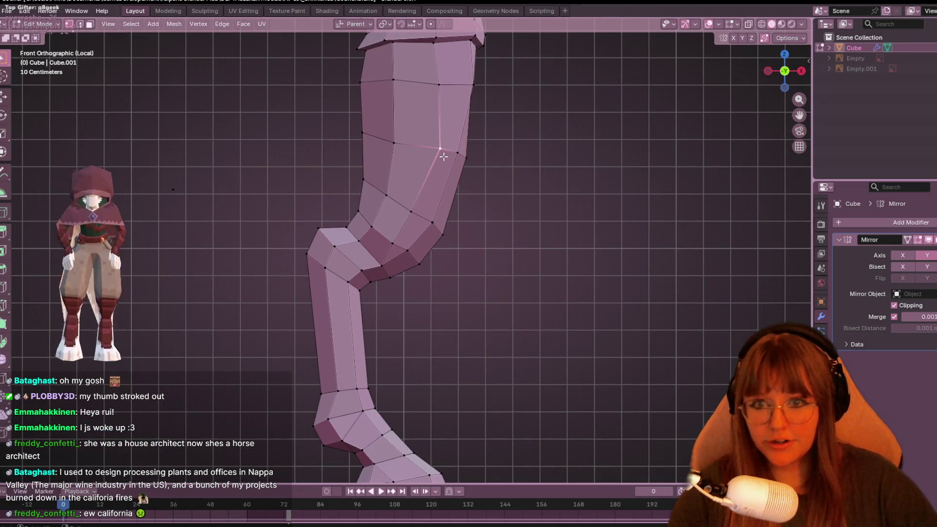
pyautogui.scroll(2, 578, 142)
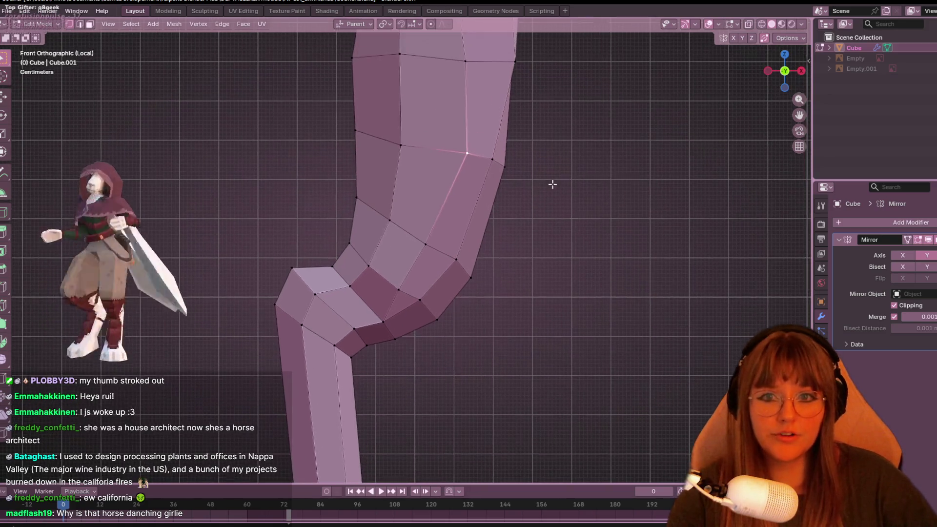
pyautogui.press('g')
pyautogui.click(491, 175)
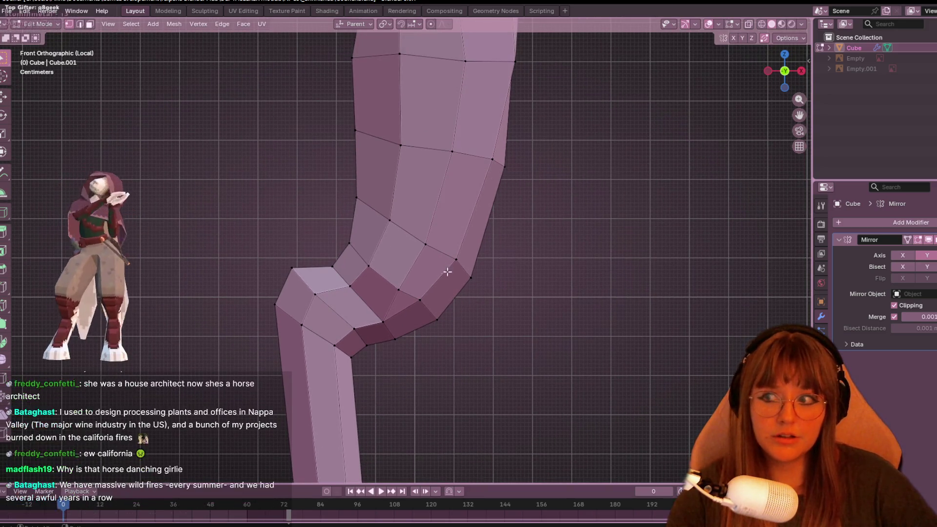
pyautogui.keyDown('shift'); pyautogui.scroll(-2, 443, 271); pyautogui.keyUp('shift')
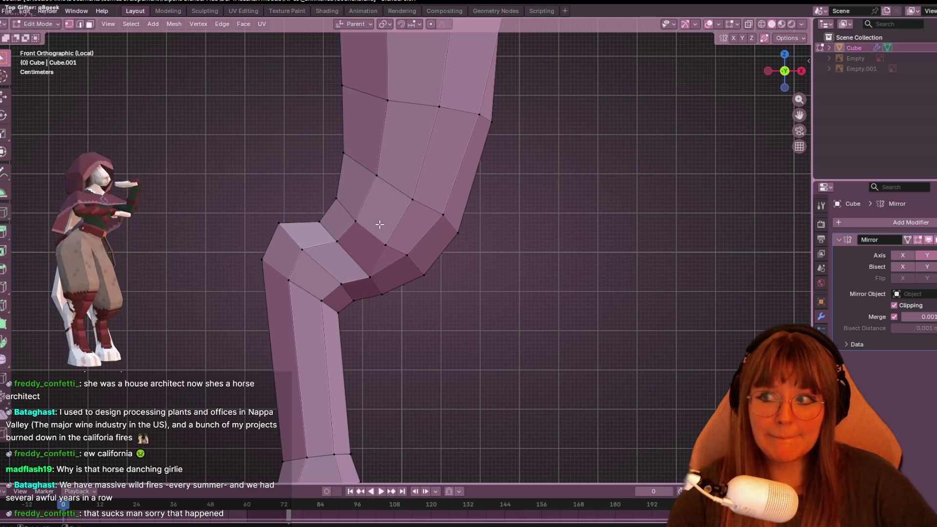
pyautogui.click(402, 244)
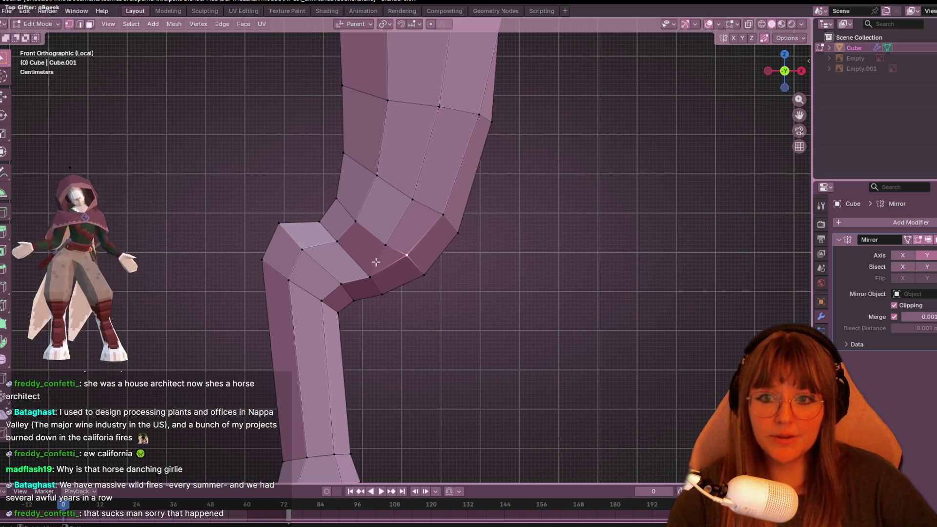
pyautogui.keyDown('shift'); pyautogui.moveTo(346, 202); pyautogui.dragTo(374, 207, button='middle'); pyautogui.keyUp('shift')
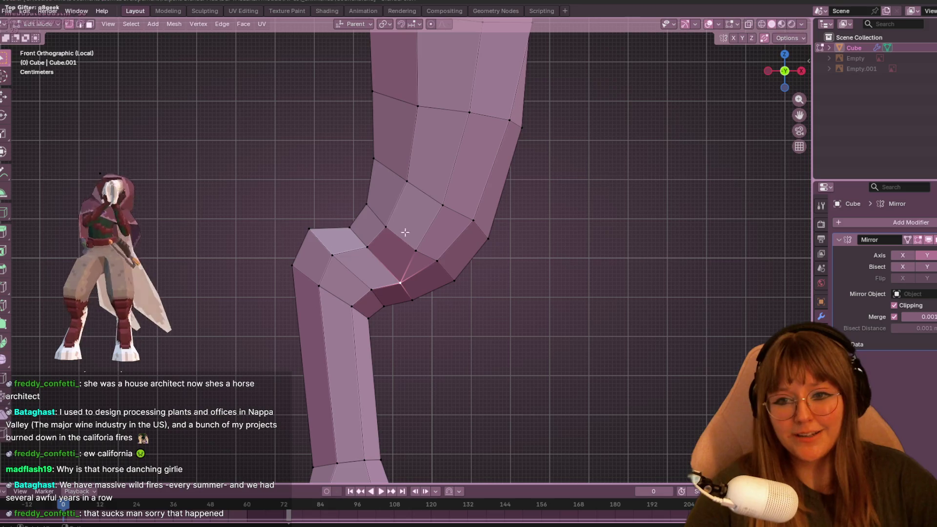
pyautogui.scroll(2, 540, 203)
pyautogui.press('g')
pyautogui.click(477, 234)
# Reposition and nudge the lower knee vertices.
pyautogui.click(452, 237)
pyautogui.press('g')
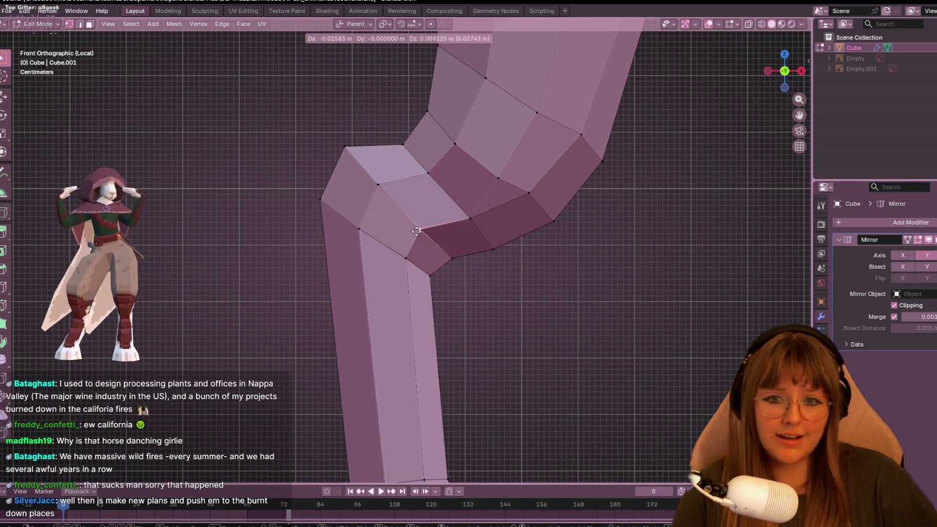
pyautogui.click(447, 228)
pyautogui.click(430, 276)
pyautogui.keyDown('shift'); pyautogui.moveTo(414, 264); pyautogui.dragTo(402, 319, button='middle'); pyautogui.keyUp('shift')
pyautogui.click(418, 281)
pyautogui.press('g')
pyautogui.click(459, 272)
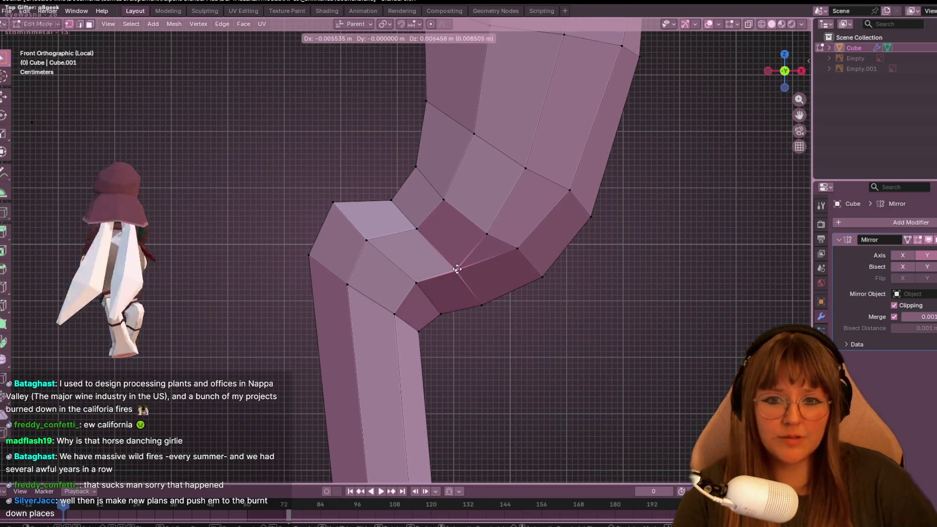
# Move the front knee corner vertex twice and nudge the top knee vertex.
pyautogui.click(415, 228)
pyautogui.click(366, 240)
pyautogui.keyDown('shift'); pyautogui.moveTo(357, 173); pyautogui.dragTo(347, 196, button='middle'); pyautogui.keyUp('shift')
pyautogui.press('g')
pyautogui.click(325, 232)
pyautogui.press('g')
pyautogui.click(367, 270)
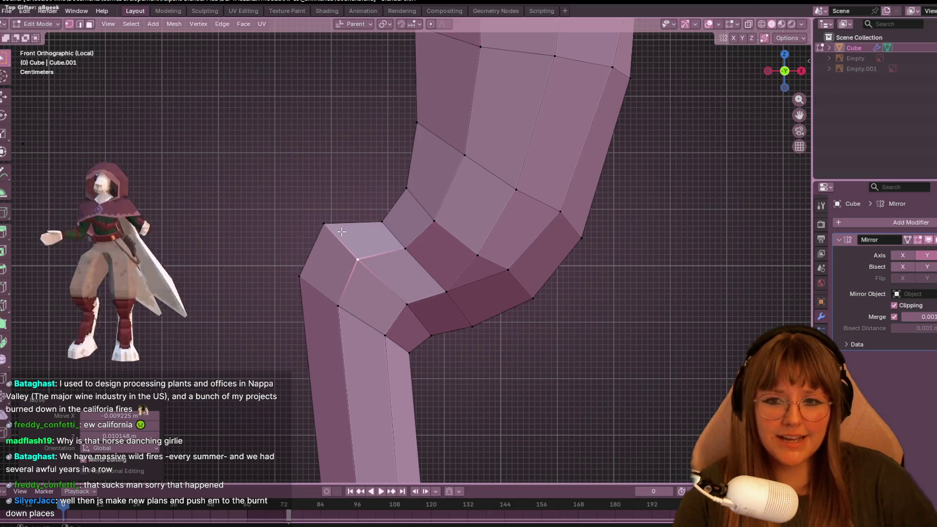
pyautogui.click(325, 225)
pyautogui.press('g')
pyautogui.click(417, 290)
pyautogui.click(417, 290)
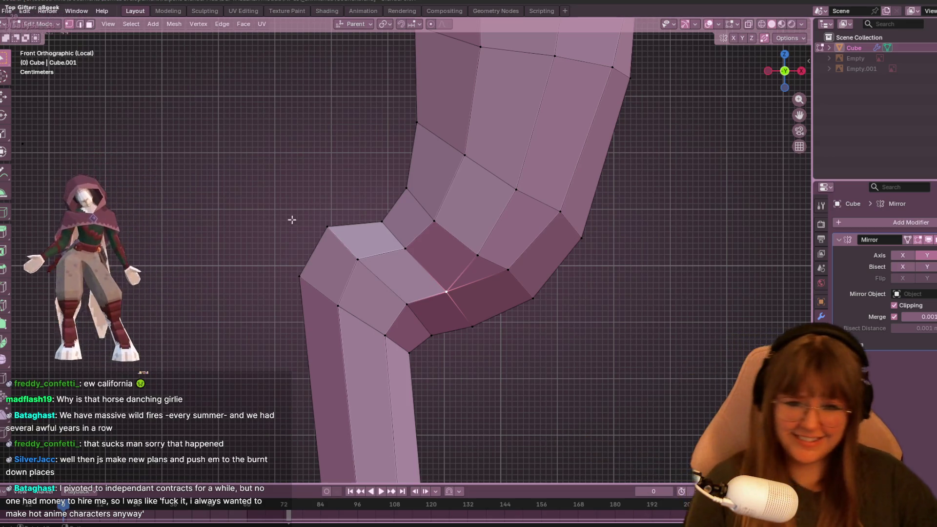
pyautogui.scroll(1, 649, 194)
# Slide the inner knee-crease vertex along its edge and move it up toward the thigh.
pyautogui.click(518, 248)
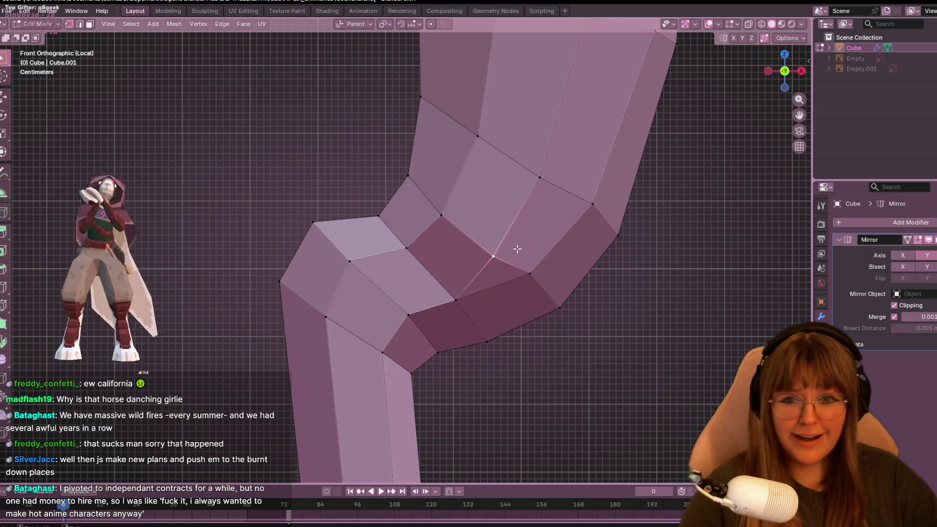
pyautogui.press('g')
pyautogui.press('g')
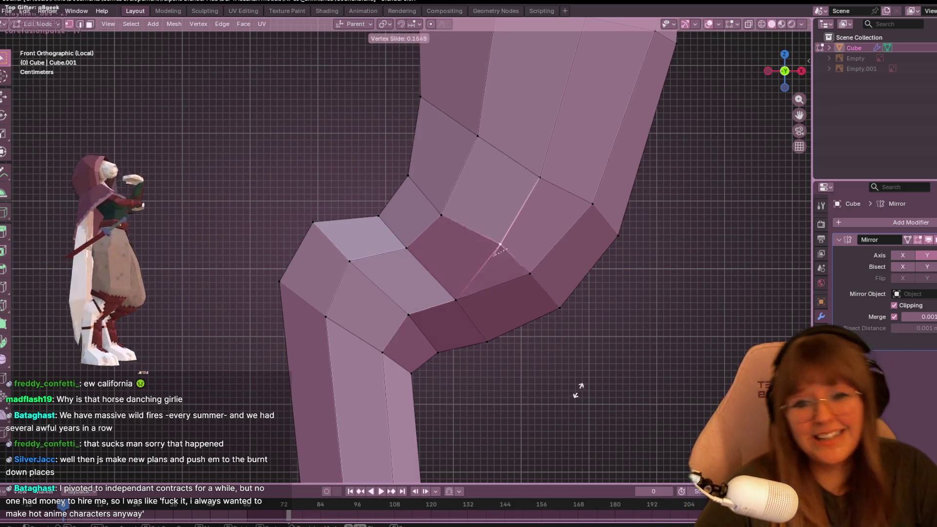
pyautogui.click(579, 385)
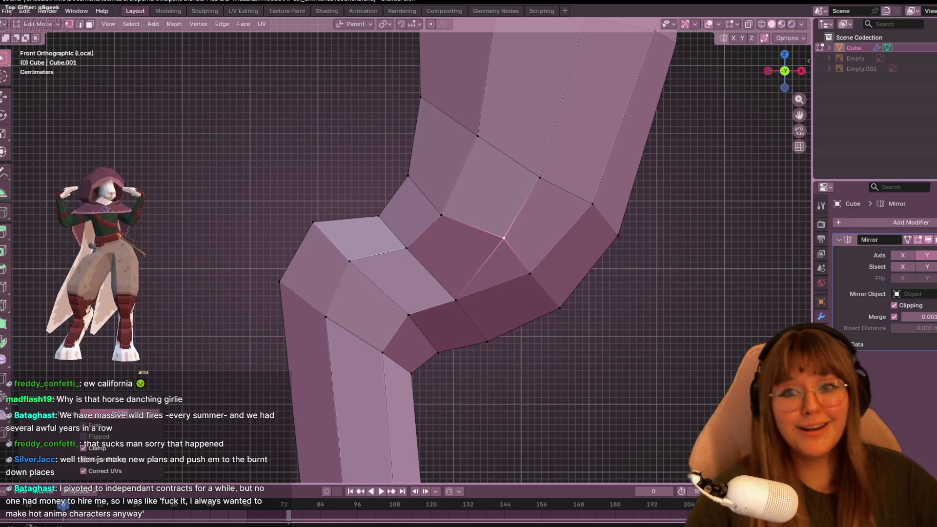
pyautogui.keyDown('shift'); pyautogui.scroll(1, 582, 181); pyautogui.keyUp('shift')
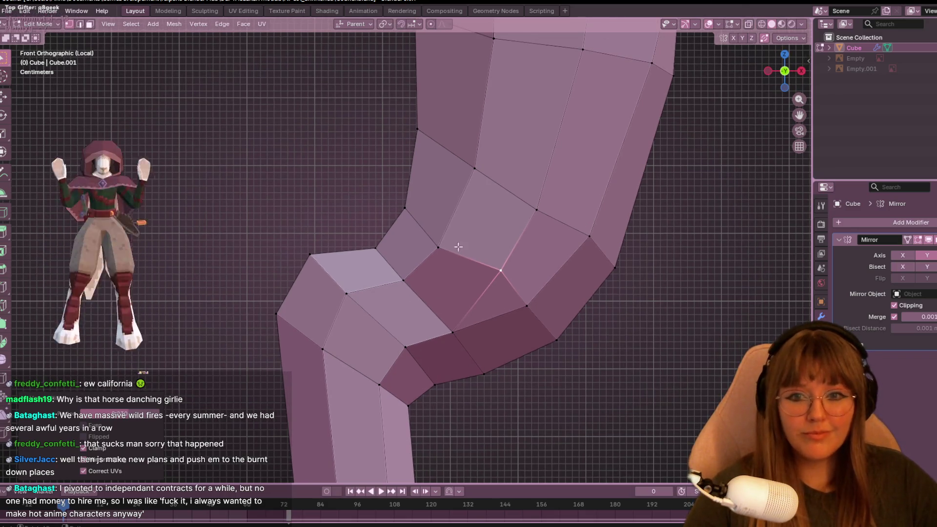
pyautogui.click(451, 278)
pyautogui.press('g')
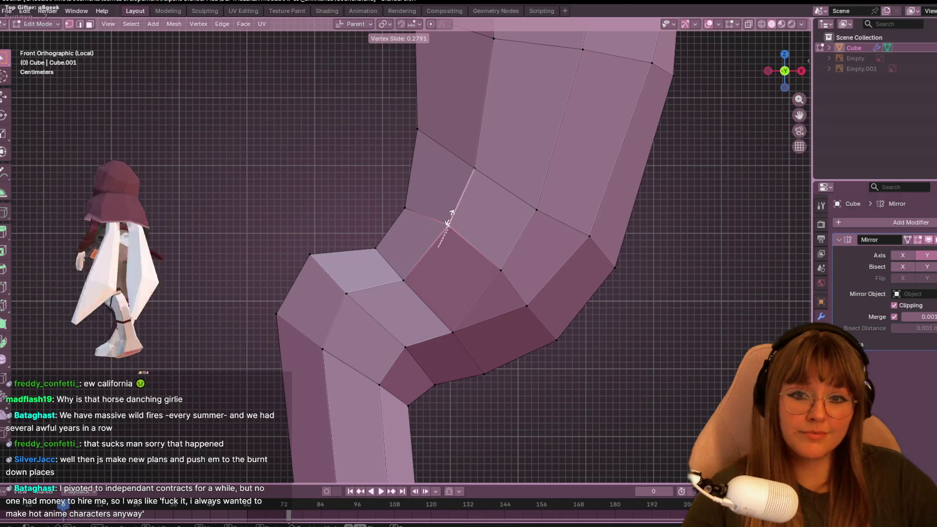
pyautogui.click(413, 196)
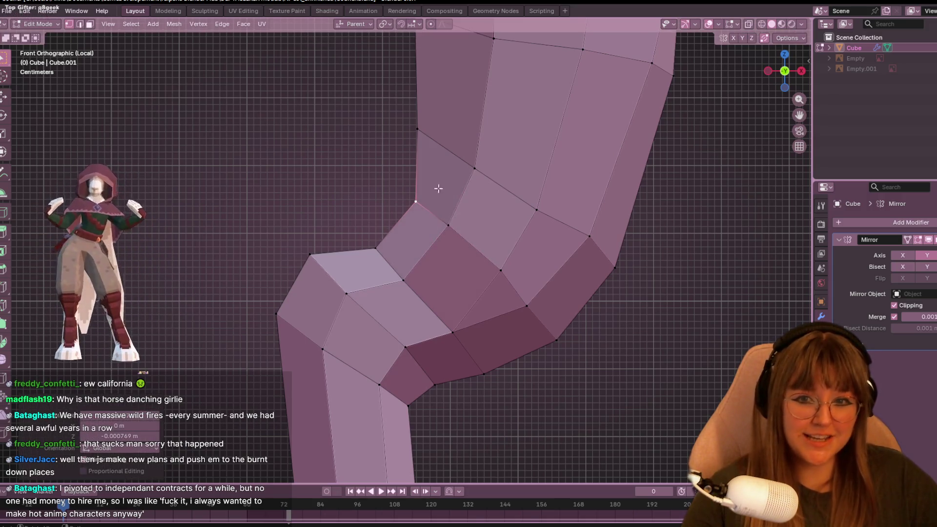
pyautogui.keyDown('ctrl'); pyautogui.scroll(-3, 433, 195); pyautogui.keyUp('ctrl')
pyautogui.scroll(-4, 439, 132)
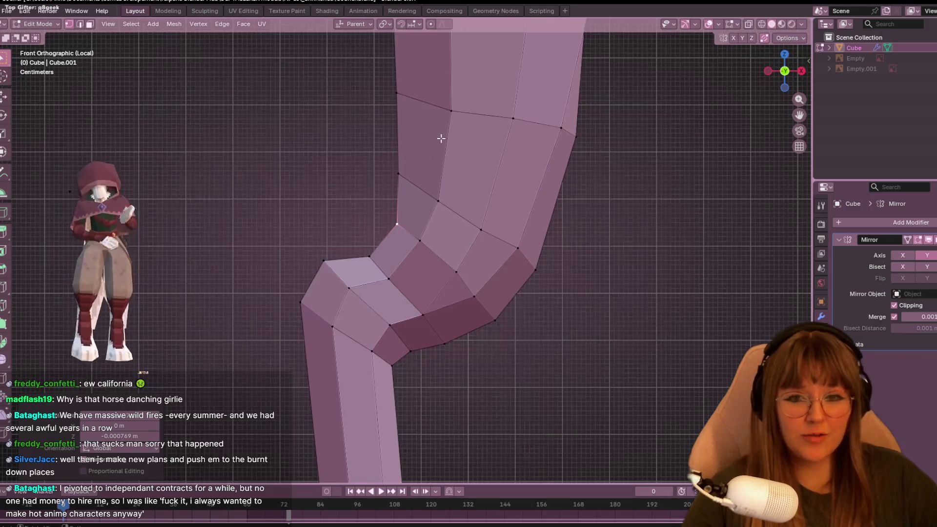
# Slide a knee vertex and dissolve the extra outer knee vertices to straighten the contour.
pyautogui.press('g')
pyautogui.press('g')
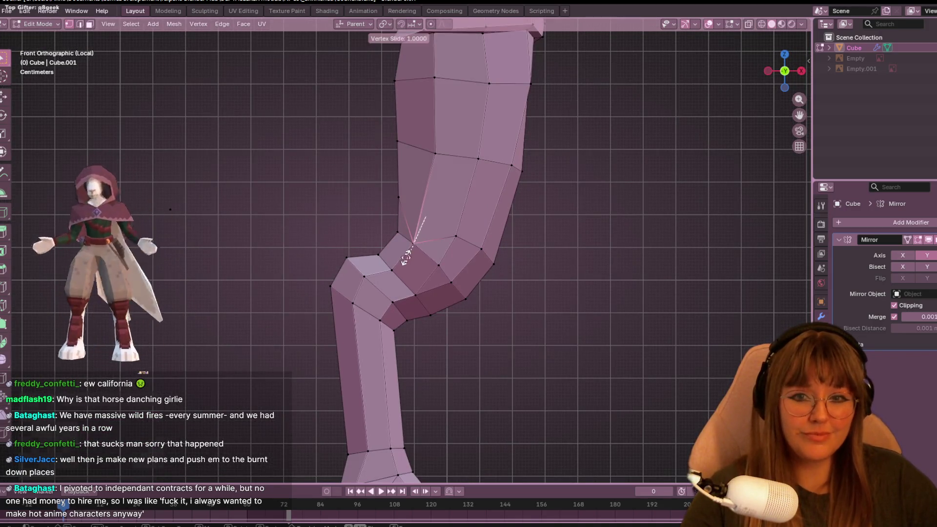
pyautogui.click(469, 250)
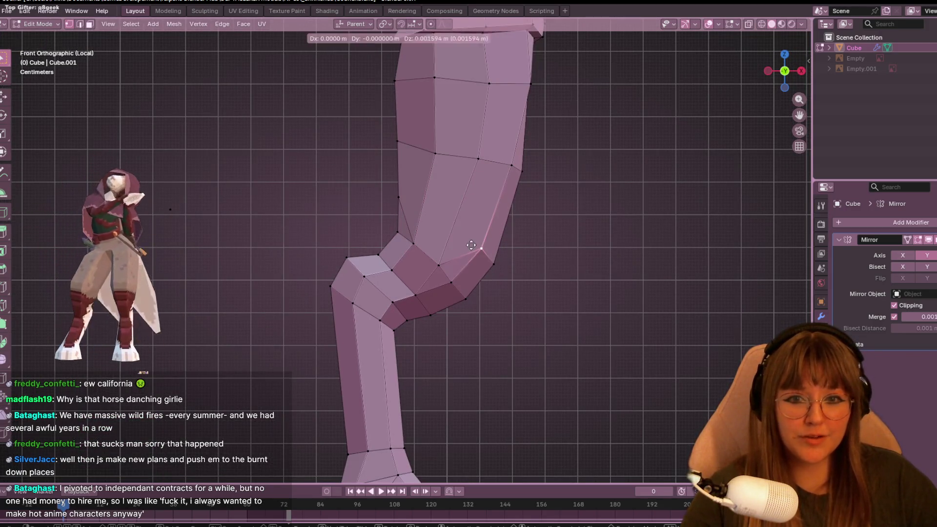
pyautogui.click(494, 264)
pyautogui.hotkey('ctrl', 'x')
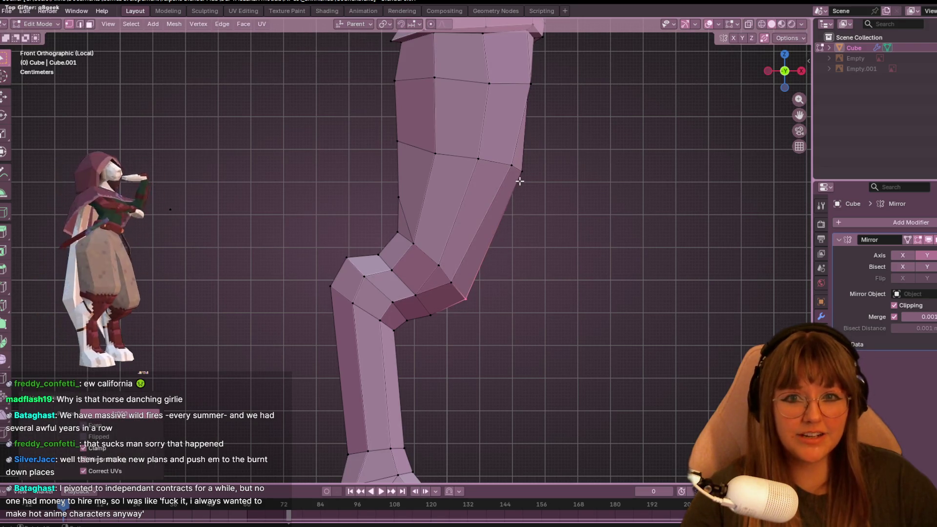
# Reposition the knee-top and lower knee-corner vertices and slide another knee vertex along its edge.
pyautogui.click(522, 170)
pyautogui.press('g')
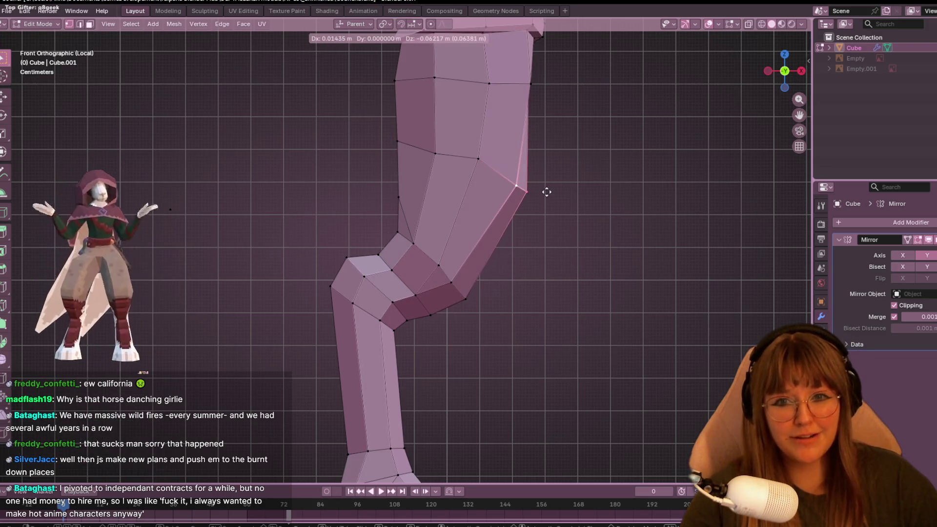
pyautogui.click(546, 191)
pyautogui.click(465, 299)
pyautogui.press('g')
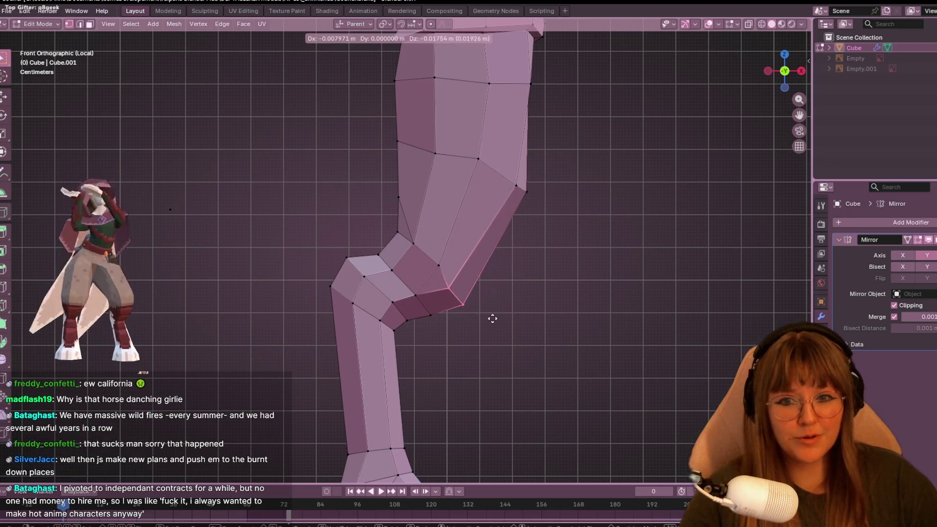
pyautogui.click(457, 308)
pyautogui.click(439, 266)
pyautogui.hotkey('shift', 'v')
pyautogui.click(433, 259)
pyautogui.keyDown('shift'); pyautogui.moveTo(433, 260); pyautogui.dragTo(459, 282, button='middle'); pyautogui.keyUp('shift')
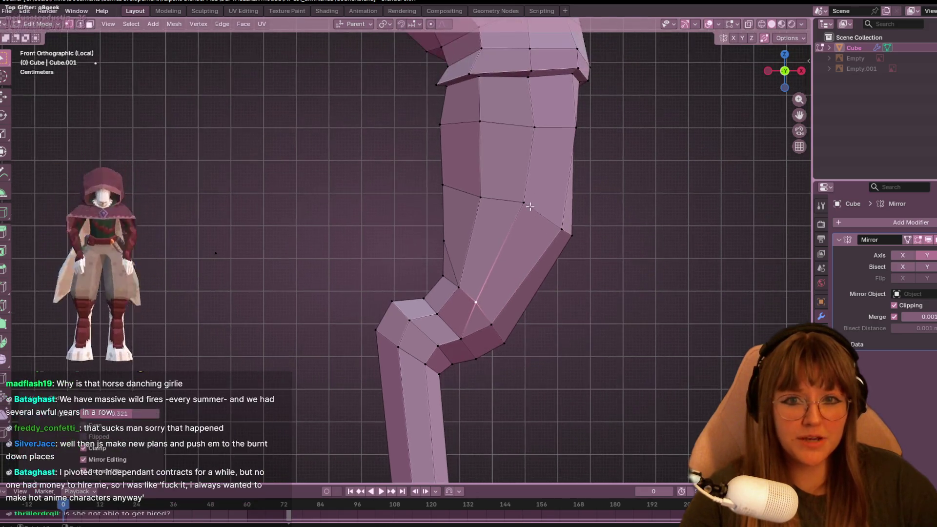
# Slide two more knee vertices along their edges to smooth the knee curve.
pyautogui.click(476, 302)
pyautogui.press('g')
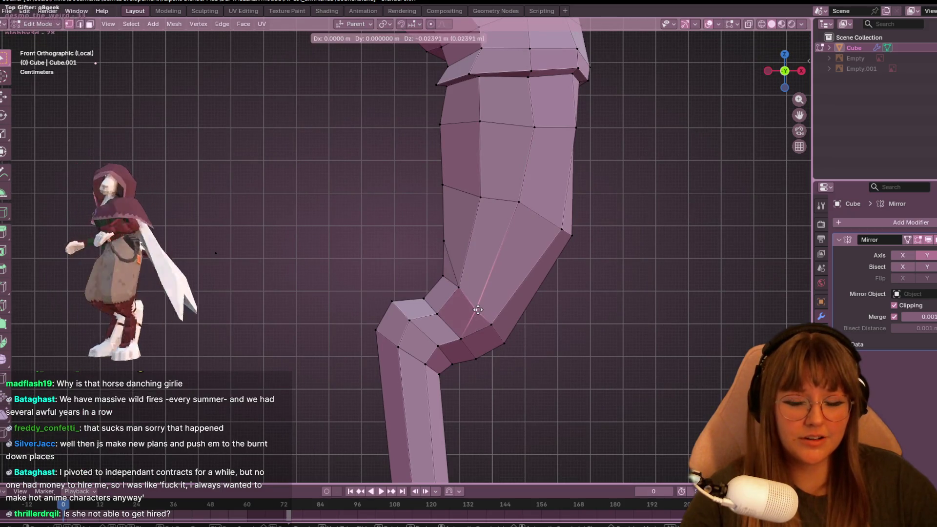
pyautogui.press('g')
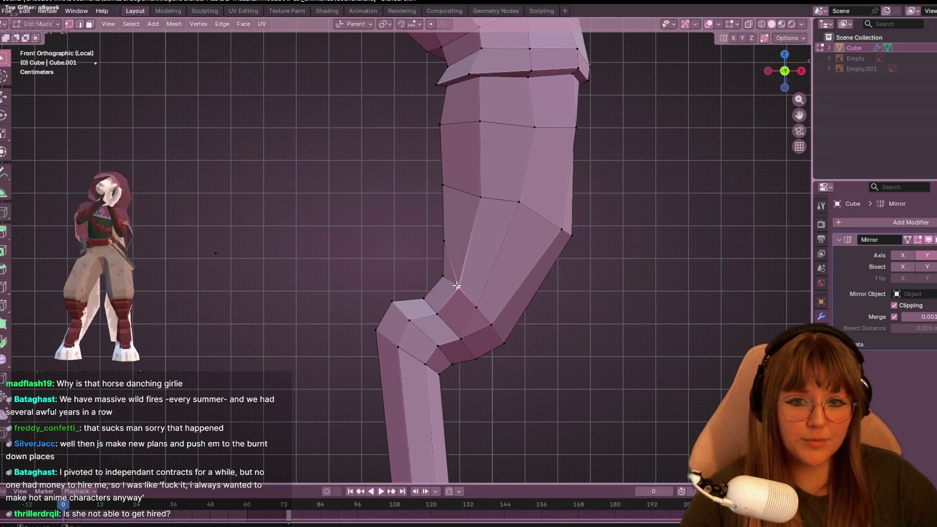
pyautogui.click(444, 244)
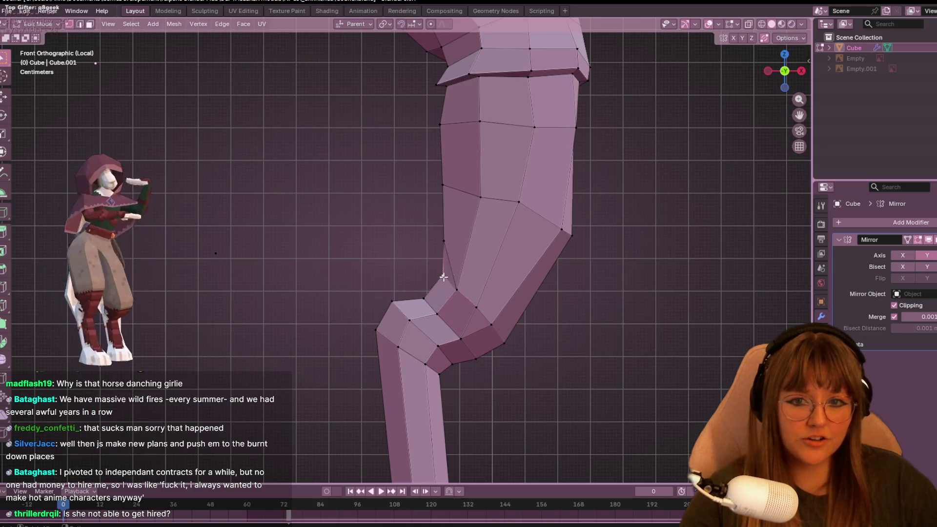
pyautogui.scroll(2, 434, 238)
pyautogui.scroll(-1, 434, 238)
pyautogui.press('g')
pyautogui.press('g')
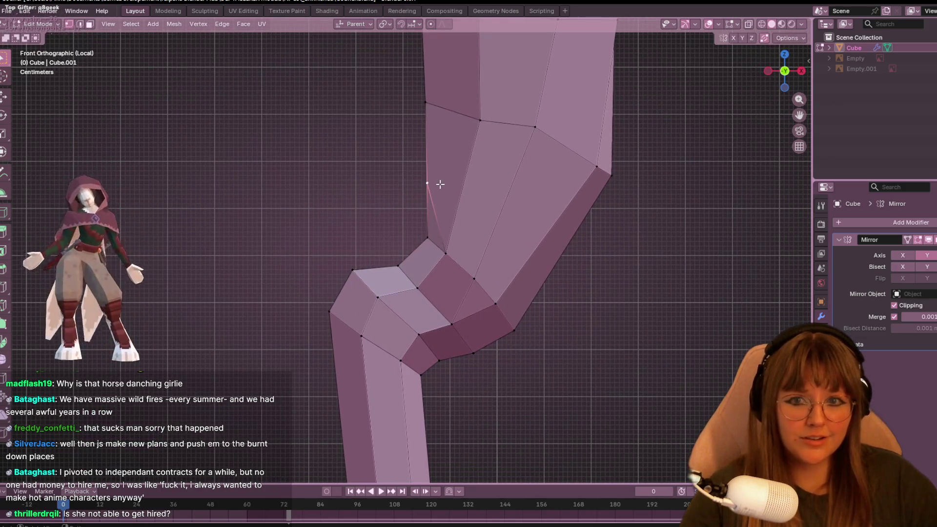
pyautogui.click(443, 215)
pyautogui.scroll(-3, 443, 214)
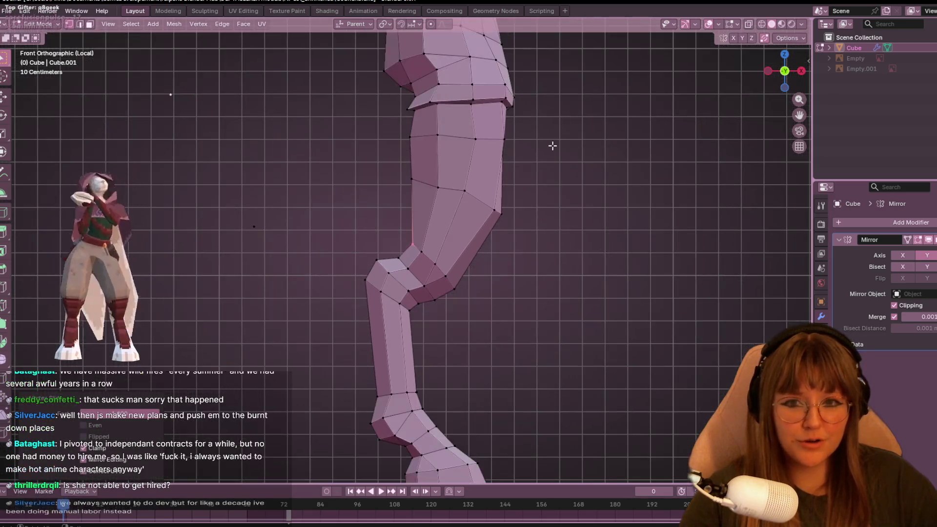
# Move the neighbouring thigh vertices down and right, sliding the right-edge vertex along its edge.
pyautogui.press('g')
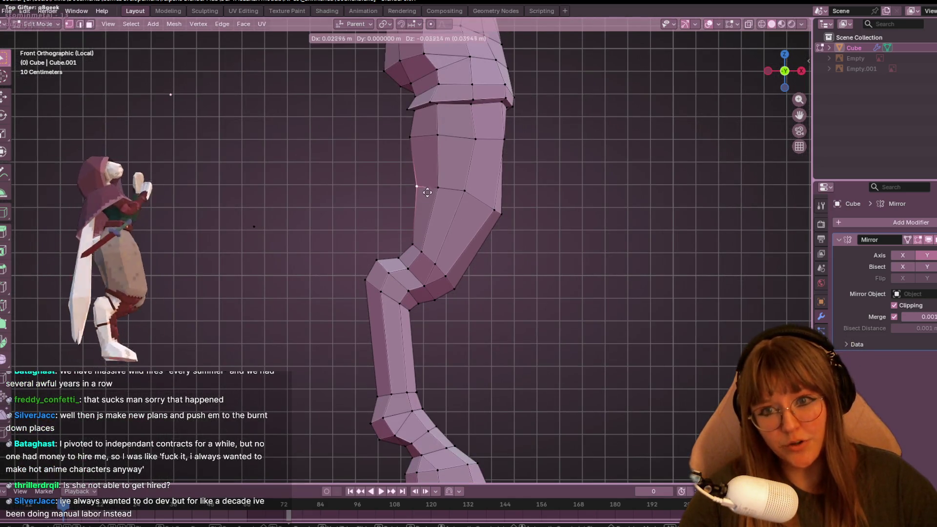
pyautogui.click(450, 179)
pyautogui.click(464, 190)
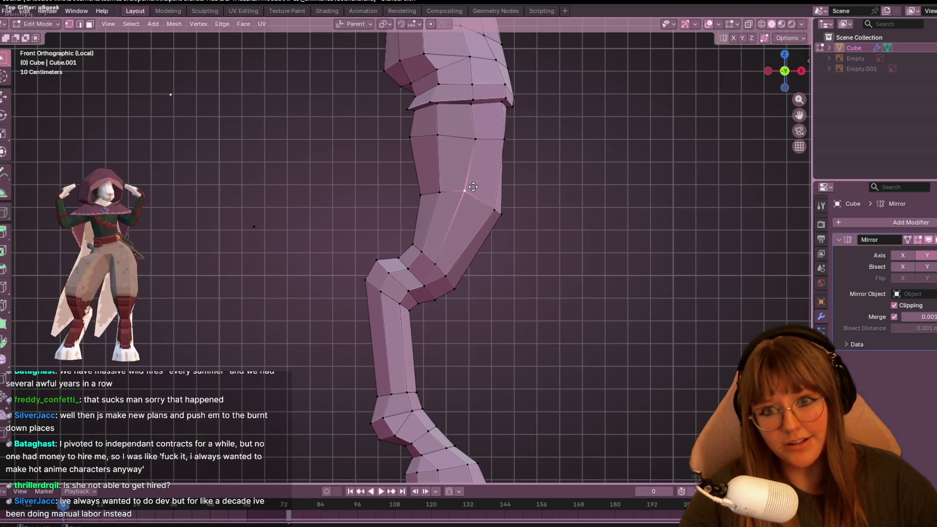
pyautogui.press('g')
pyautogui.click(501, 210)
pyautogui.click(500, 210)
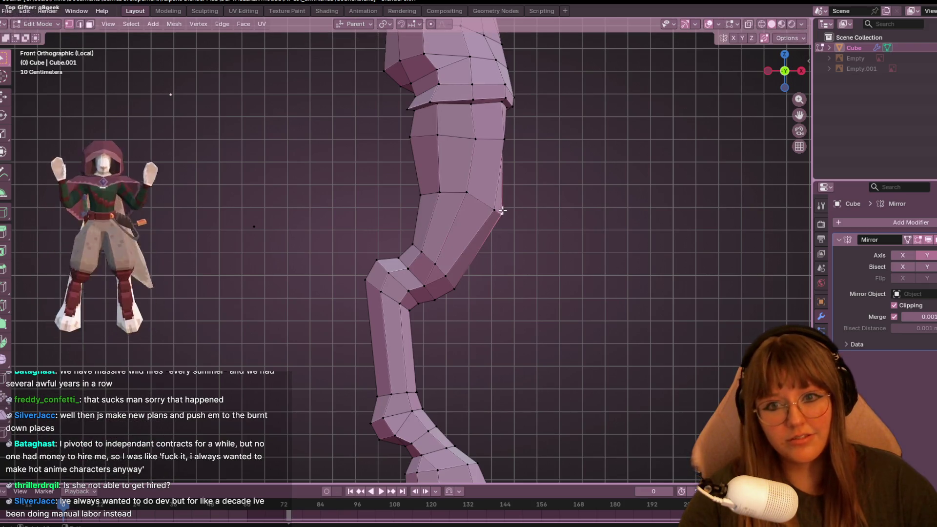
pyautogui.press('g')
pyautogui.press('g')
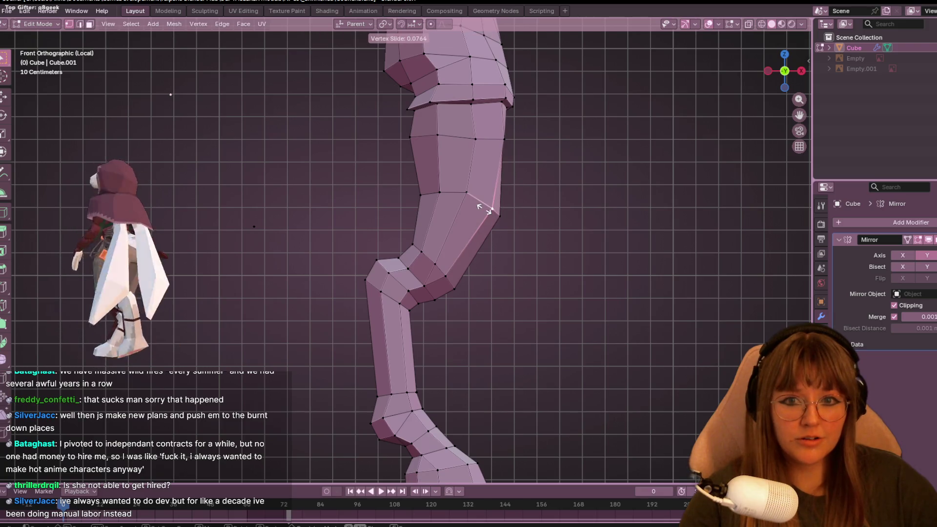
pyautogui.click(484, 210)
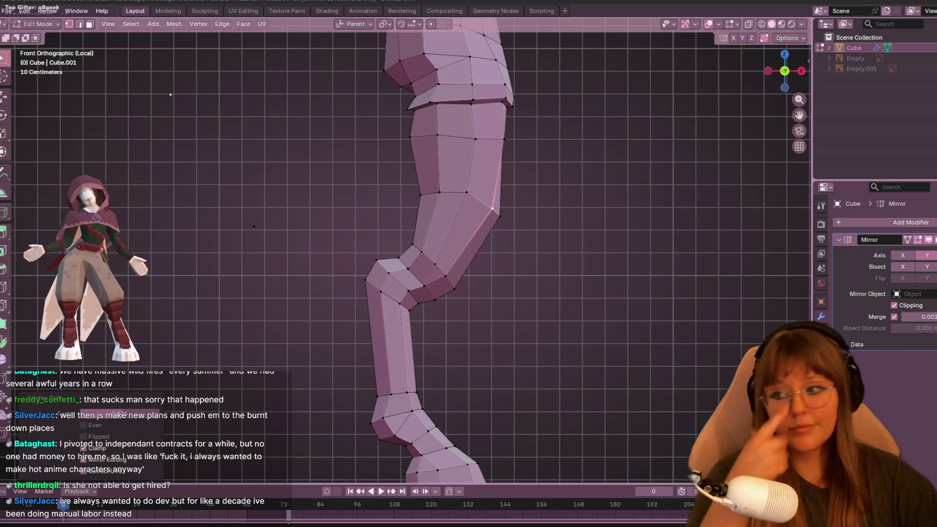
# Push the upper-right thigh vertices outward for a fuller, straighter thigh edge below the hip.
pyautogui.scroll(3, 613, 241)
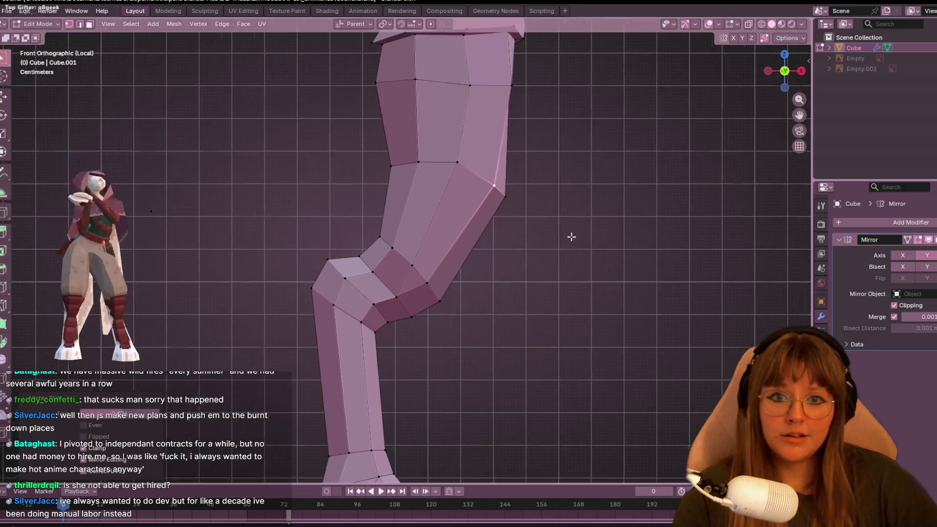
pyautogui.press('g')
pyautogui.click(494, 102)
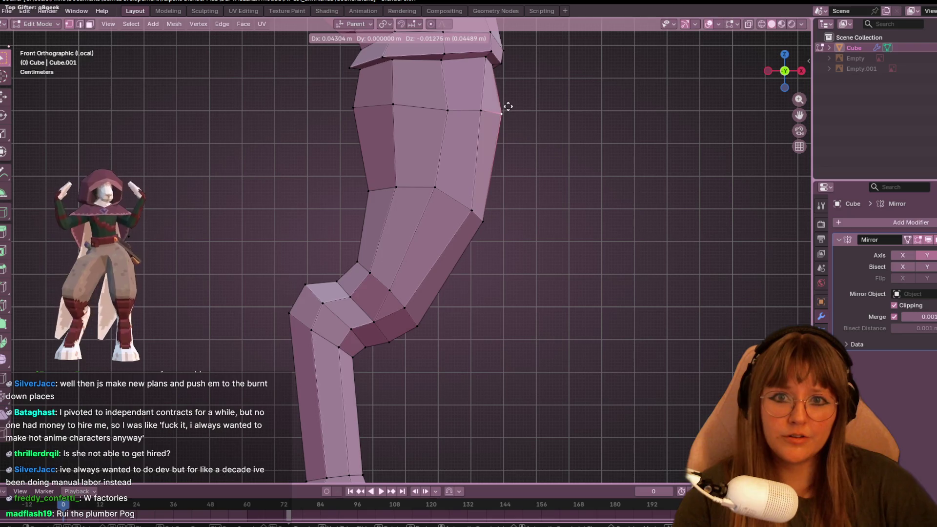
pyautogui.click(506, 106)
pyautogui.click(501, 71)
pyautogui.press('g')
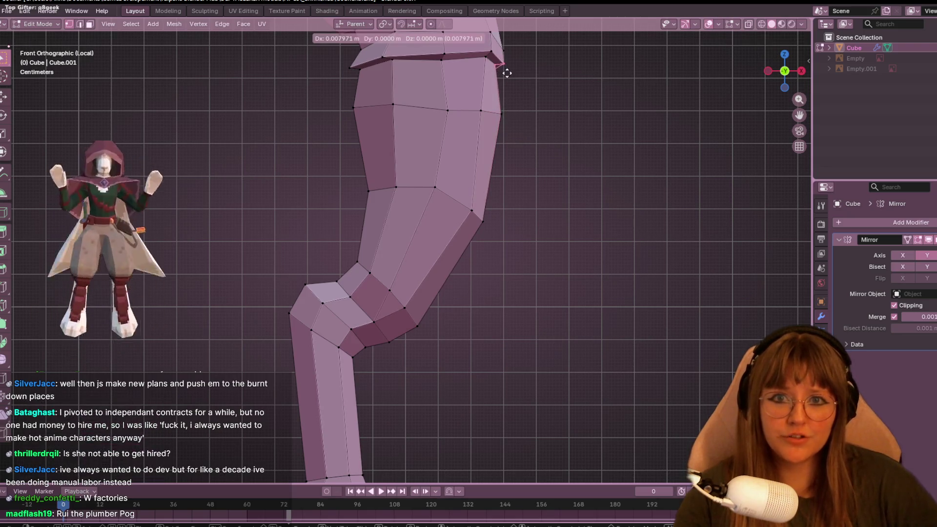
pyautogui.click(508, 77)
pyautogui.click(512, 108)
pyautogui.press('g')
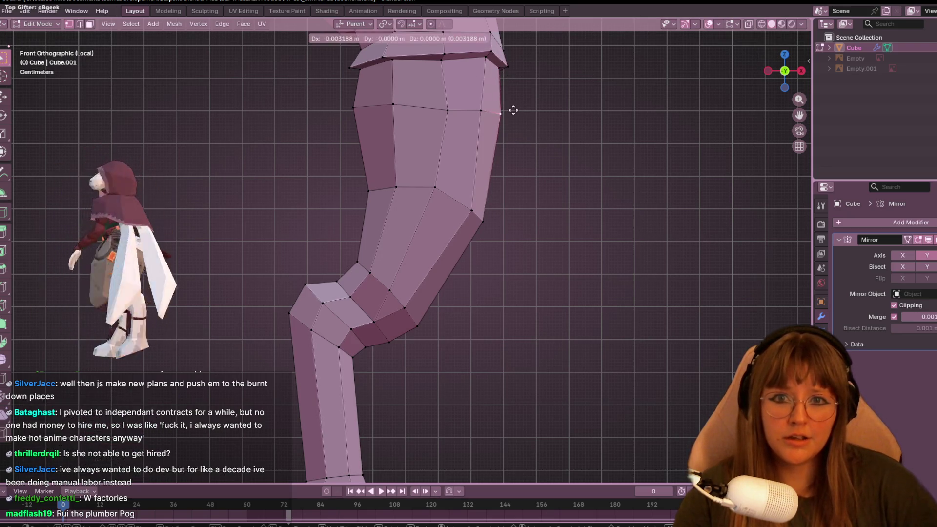
pyautogui.click(508, 111)
# Slide the lower right-edge thigh vertex up and left, then select a left-side thigh vertex.
pyautogui.click(469, 205)
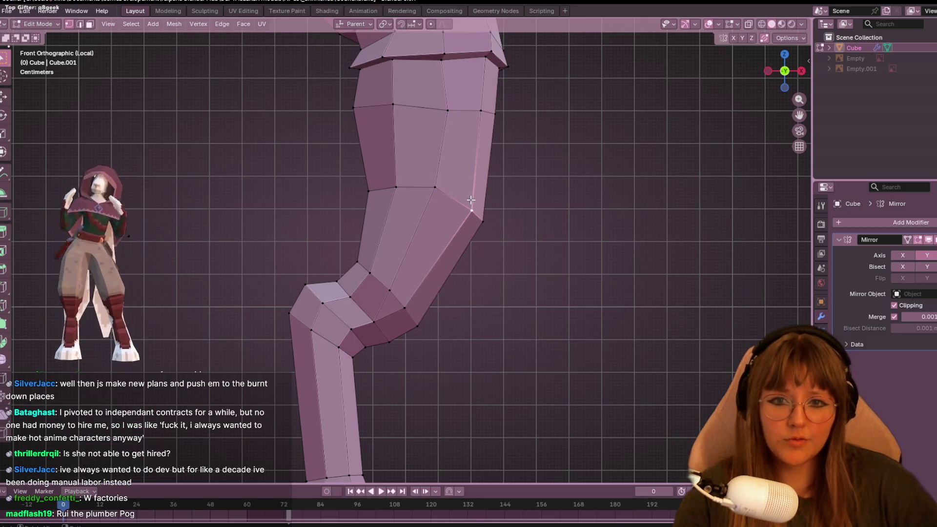
pyautogui.press('g')
pyautogui.press('g')
pyautogui.click(469, 197)
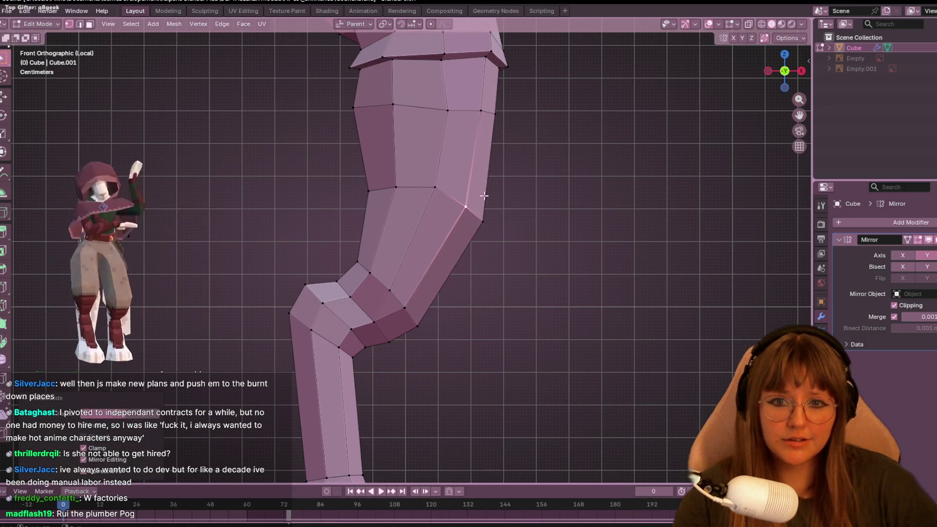
pyautogui.press('g')
pyautogui.press('g')
pyautogui.click(429, 195)
pyautogui.click(394, 189)
pyautogui.scroll(-4, 435, 188)
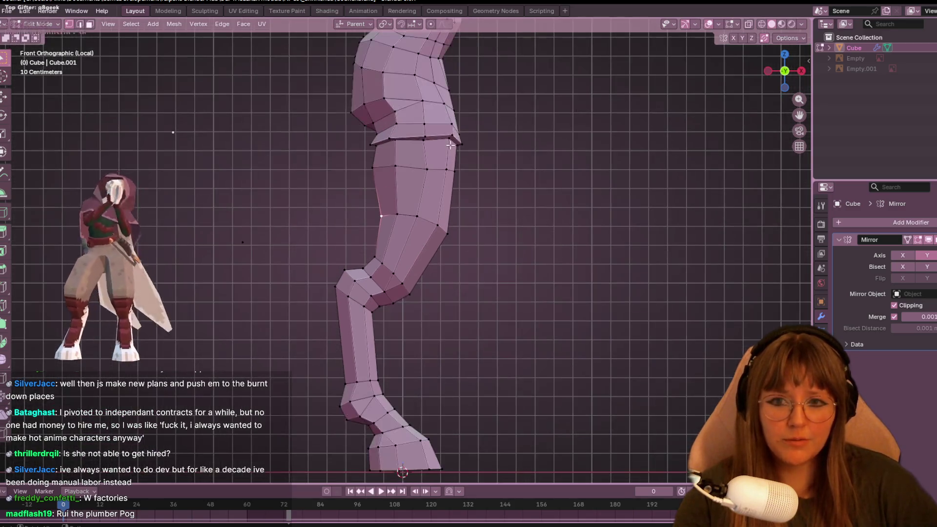
# Orbit and zoom around both legs in perspective to inspect thigh, knee and hoof, then return to front view.
pyautogui.moveTo(469, 133)
pyautogui.mouseDown(button='middle')
pyautogui.moveTo(488, 147)
pyautogui.moveTo(390, 205)
pyautogui.moveTo(508, 224)
pyautogui.moveTo(661, 281)
pyautogui.moveTo(508, 211)
pyautogui.moveTo(479, 223)
pyautogui.mouseUp(button='middle')
pyautogui.scroll(3, 378, 210)
pyautogui.moveTo(566, 306)
pyautogui.mouseDown(button='middle')
pyautogui.moveTo(515, 236)
pyautogui.moveTo(531, 294)
pyautogui.moveTo(514, 236)
pyautogui.moveTo(536, 234)
pyautogui.moveTo(549, 239)
pyautogui.moveTo(505, 288)
pyautogui.moveTo(541, 234)
pyautogui.moveTo(528, 204)
pyautogui.mouseUp(button='middle')
pyautogui.scroll(1, 532, 243)
pyautogui.scroll(1, 560, 268)
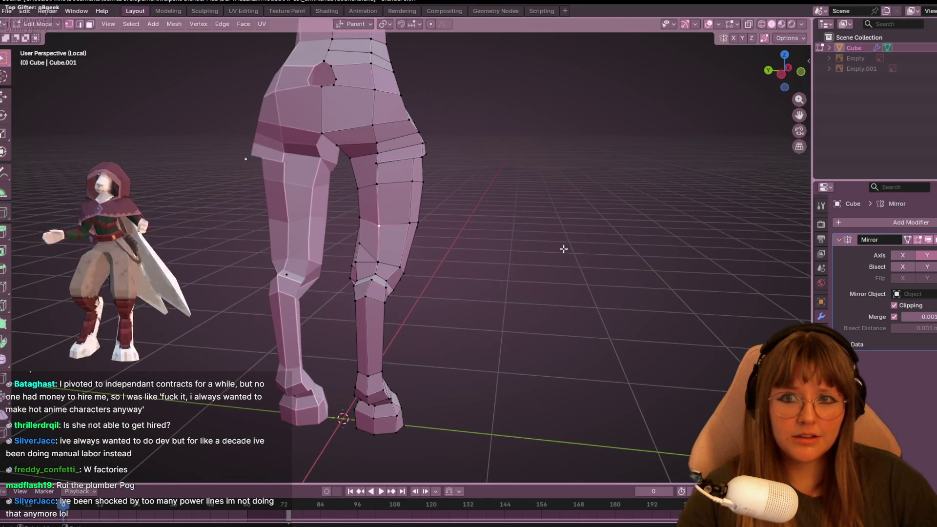
pyautogui.moveTo(561, 247)
pyautogui.mouseDown(button='middle')
pyautogui.moveTo(525, 224)
pyautogui.moveTo(468, 288)
pyautogui.moveTo(475, 263)
pyautogui.moveTo(516, 341)
pyautogui.moveTo(366, 271)
pyautogui.moveTo(496, 291)
pyautogui.moveTo(545, 211)
pyautogui.moveTo(573, 251)
pyautogui.moveTo(543, 125)
pyautogui.moveTo(513, 217)
pyautogui.mouseUp(button='middle')
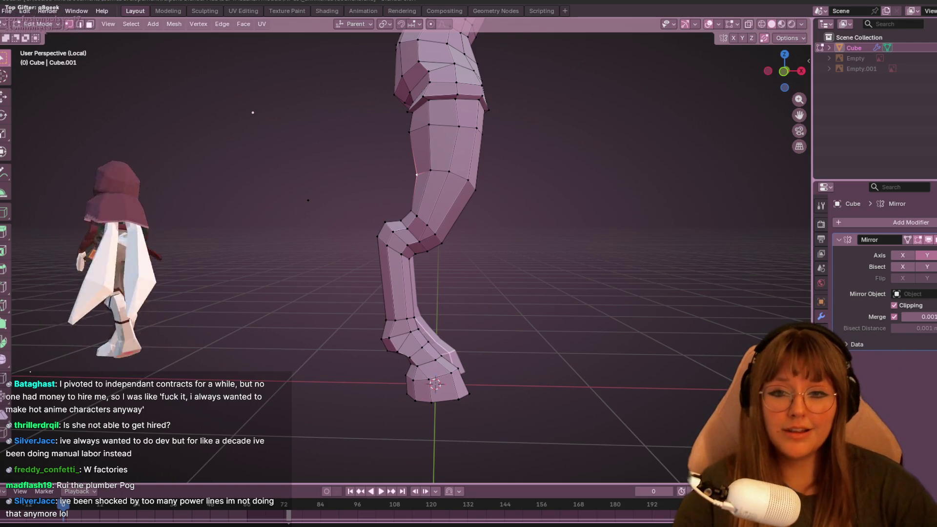
pyautogui.scroll(2, 577, 161)
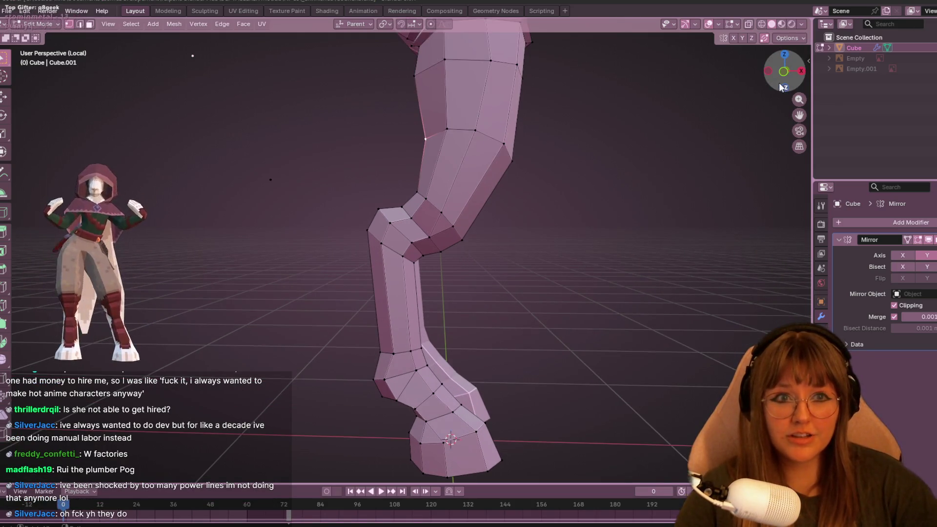
pyautogui.click(785, 76)
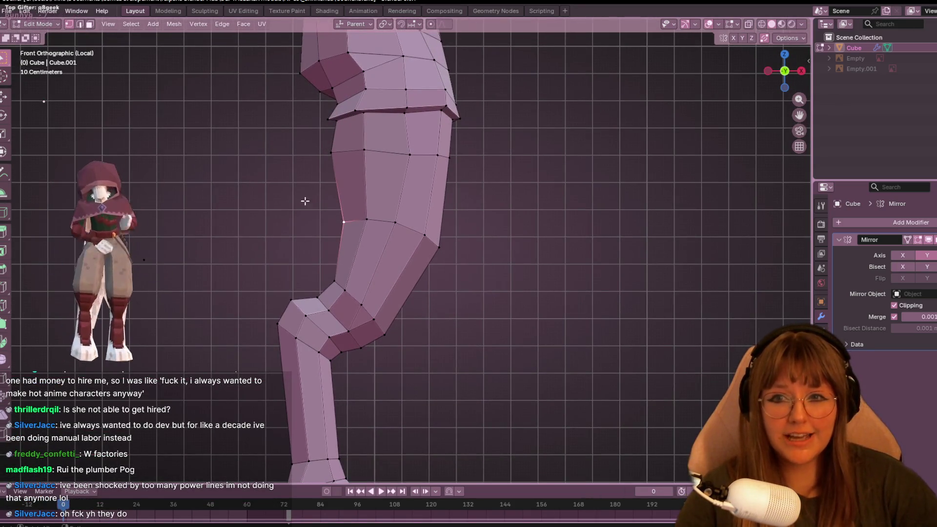
# Shift the thigh's left-edge vertex, slide a mid-thigh vertex right, and nudge the right-edge vertex.
pyautogui.press('g')
pyautogui.click(343, 157)
pyautogui.click(364, 151)
pyautogui.press('g')
pyautogui.press('g')
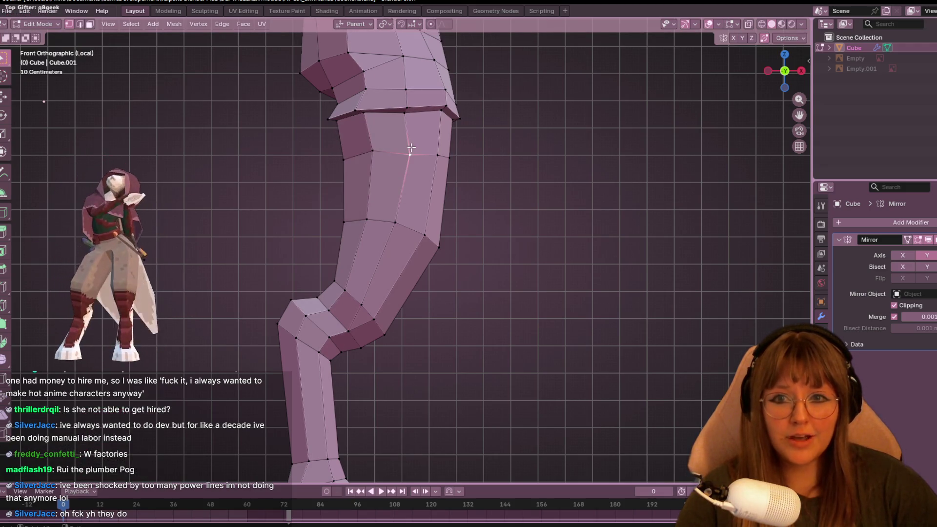
pyautogui.click(410, 144)
pyautogui.click(450, 155)
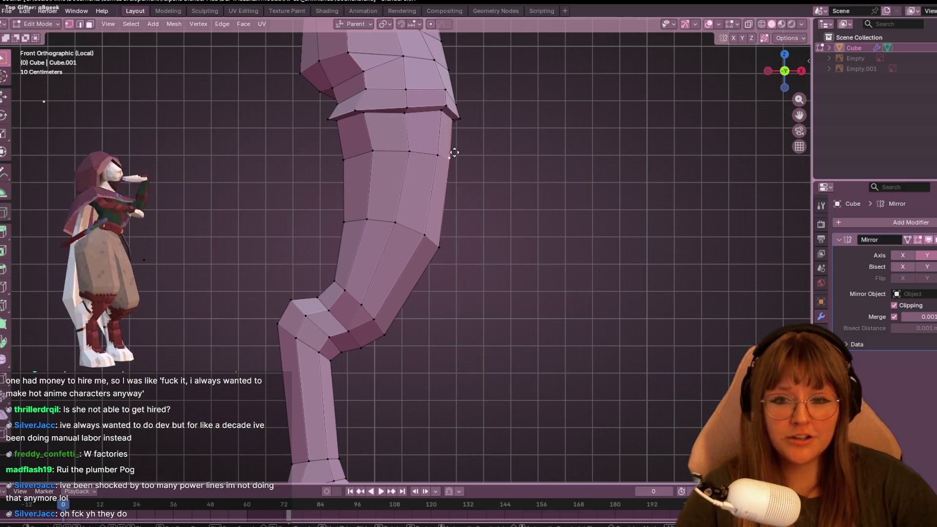
pyautogui.press('g')
pyautogui.click(451, 156)
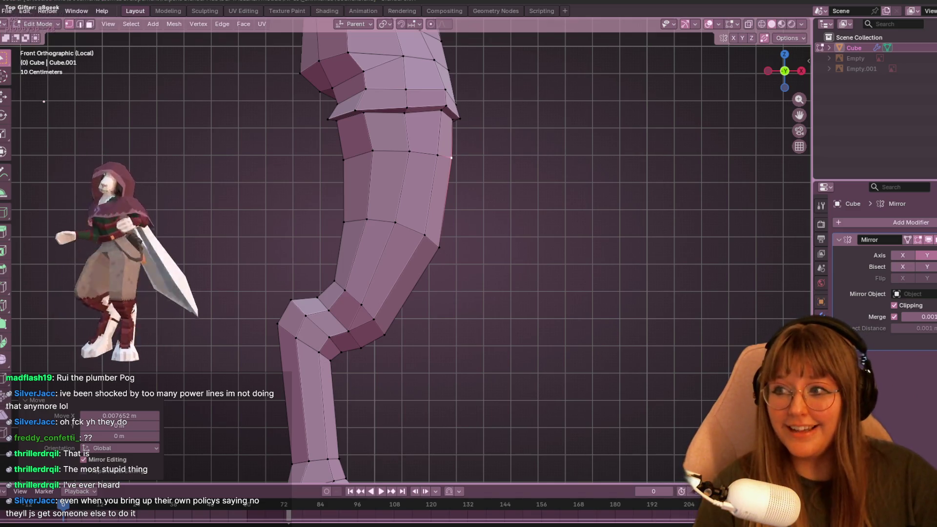
# Zoom in on the thigh and move the inner left-edge vertex slightly outward.
pyautogui.scroll(2, 512, 359)
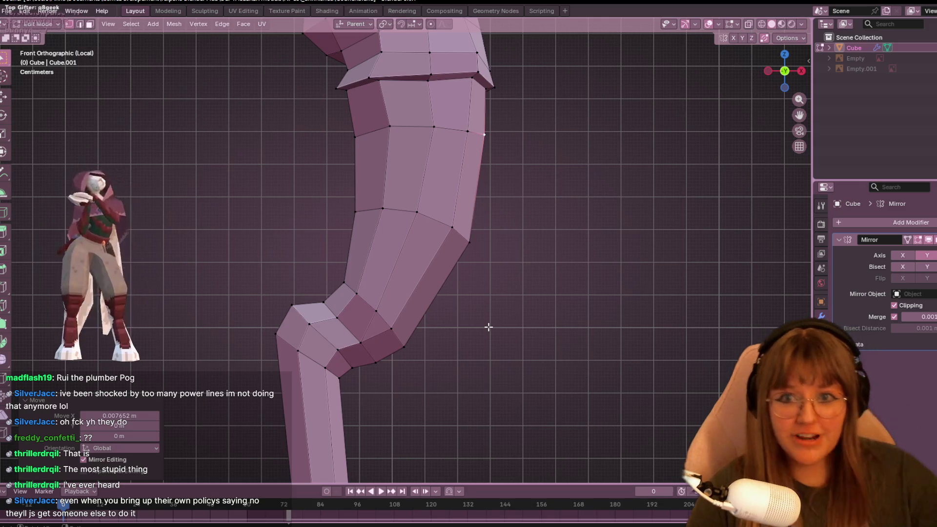
pyautogui.scroll(1, 510, 153)
pyautogui.keyDown('shift'); pyautogui.moveTo(504, 183); pyautogui.dragTo(505, 255, button='middle'); pyautogui.keyUp('shift')
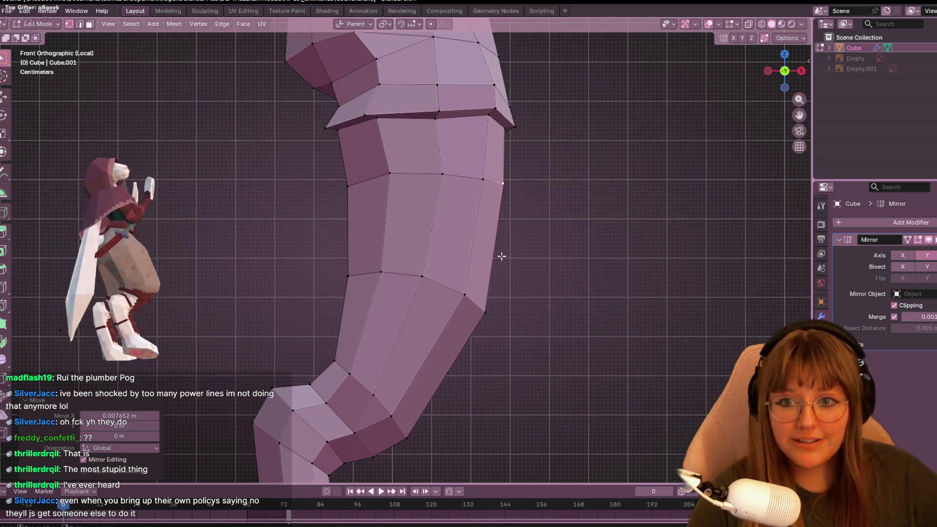
pyautogui.click(381, 271)
pyautogui.press('g')
pyautogui.click(390, 273)
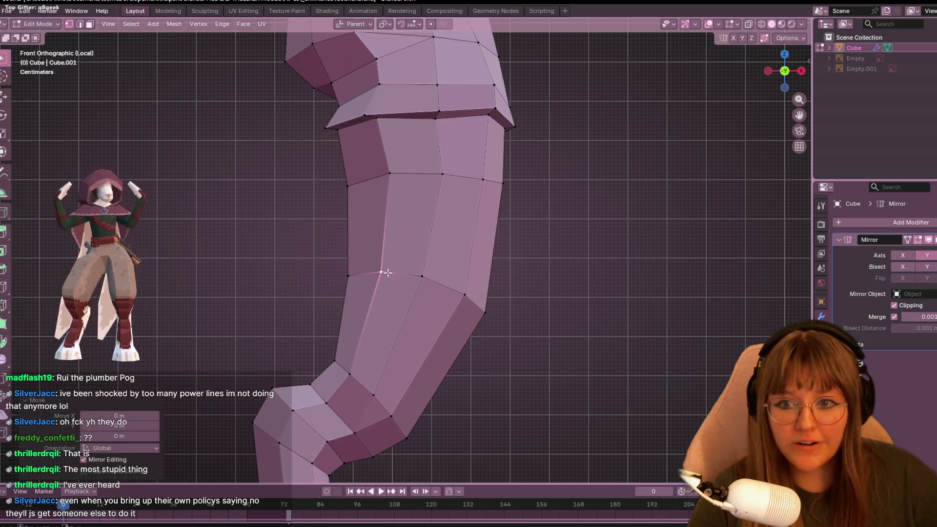
pyautogui.moveTo(442, 309)
pyautogui.keyDown('shift'); pyautogui.mouseDown(button='middle')
pyautogui.moveTo(435, 338)
pyautogui.moveTo(478, 270)
pyautogui.moveTo(434, 288)
pyautogui.mouseUp(button='middle'); pyautogui.keyUp('shift')
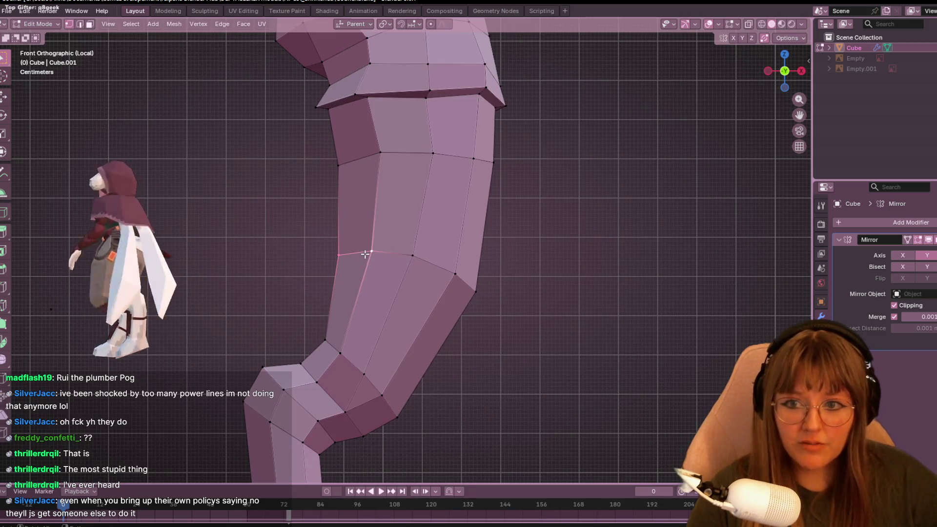
pyautogui.press('g')
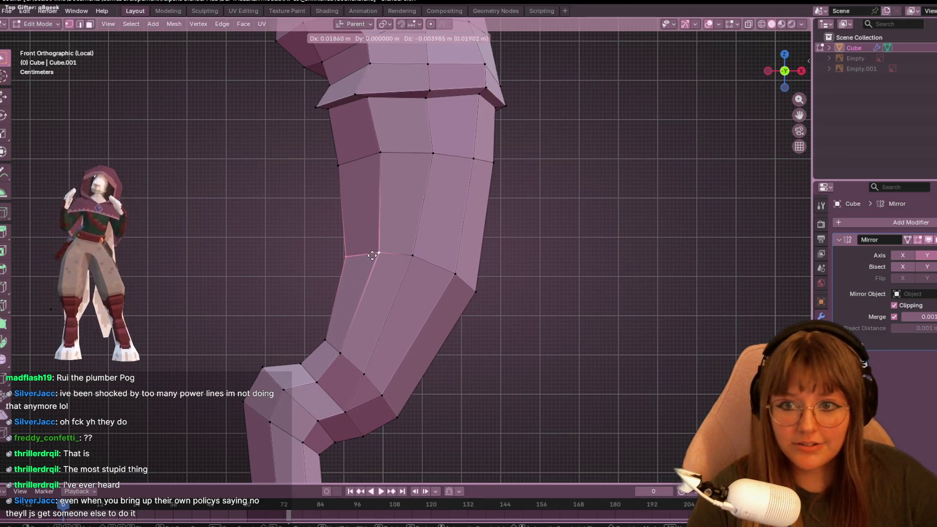
pyautogui.click(371, 254)
# Zoom out, select a higher thigh vertex, and switch to Back Orthographic view.
pyautogui.scroll(-3, 372, 255)
pyautogui.scroll(-1, 373, 255)
pyautogui.click(363, 210)
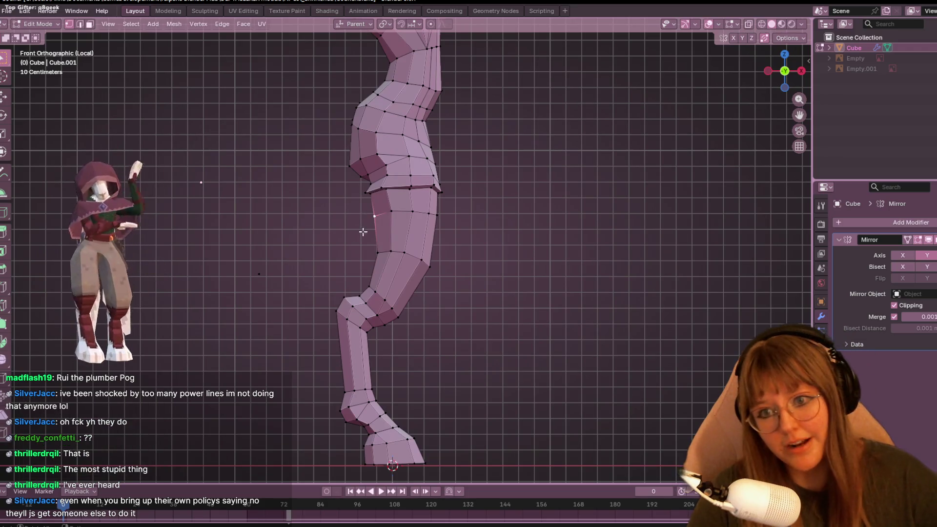
pyautogui.click(785, 71)
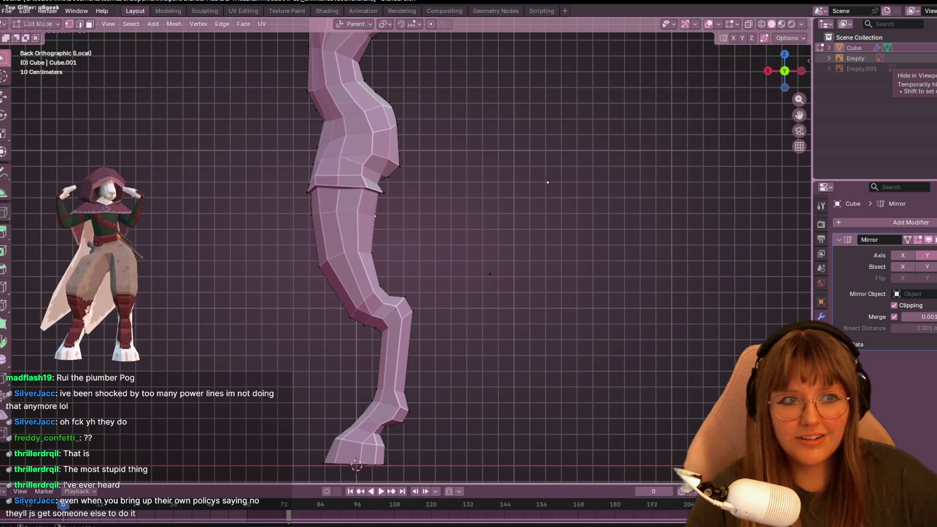
# Return to the back view, show the Empty.001 reference and turn on X-ray for comparison.
pyautogui.moveTo(583, 203)
pyautogui.mouseDown(button='middle')
pyautogui.moveTo(608, 207)
pyautogui.moveTo(608, 194)
pyautogui.mouseUp(button='middle')
pyautogui.click(800, 71)
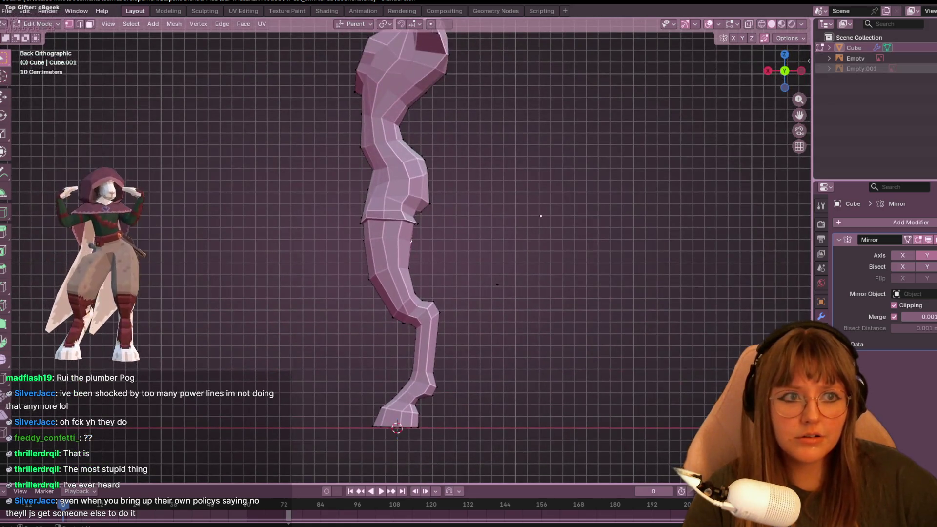
pyautogui.click(869, 69)
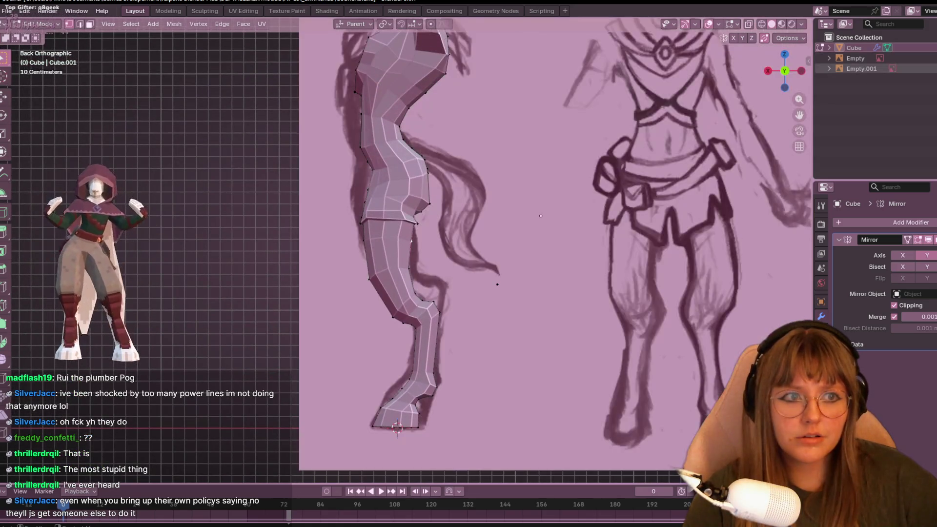
pyautogui.scroll(-3, 520, 214)
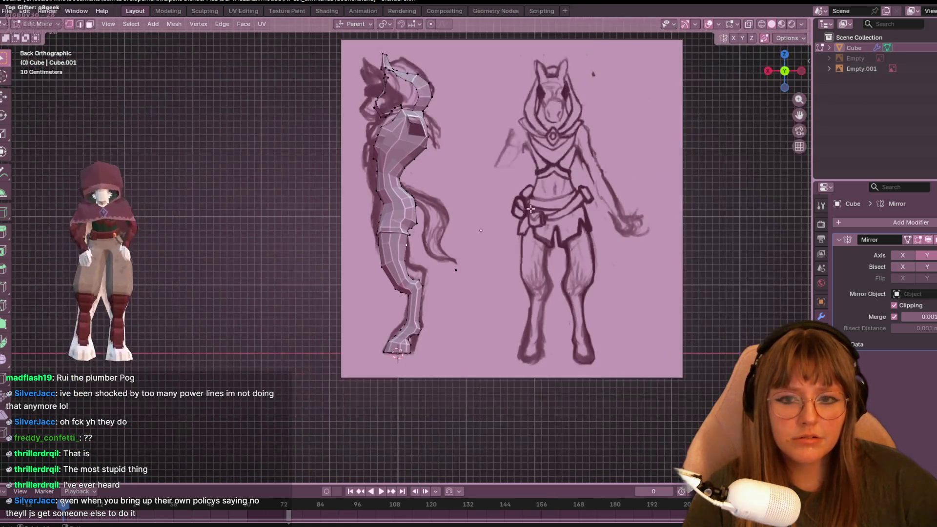
pyautogui.click(753, 25)
pyautogui.scroll(1, 458, 217)
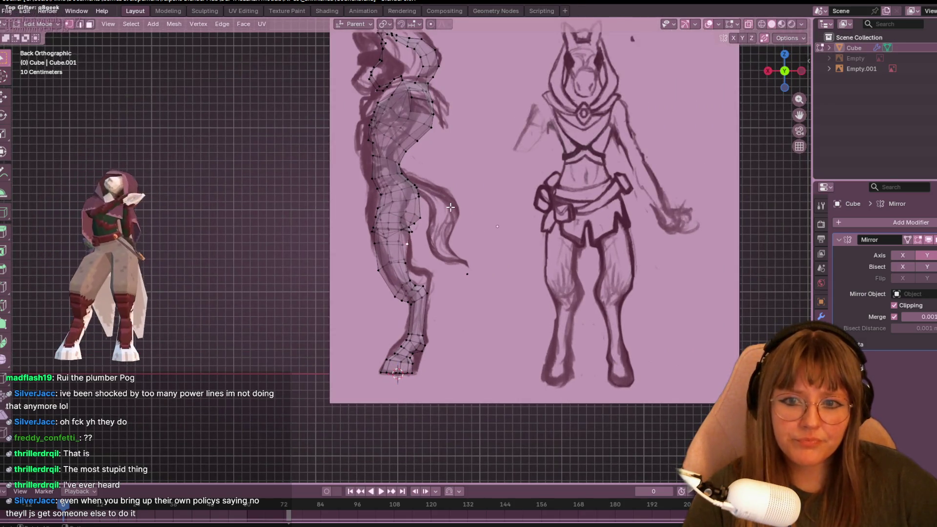
pyautogui.scroll(-1, 450, 207)
pyautogui.scroll(1, 400, 107)
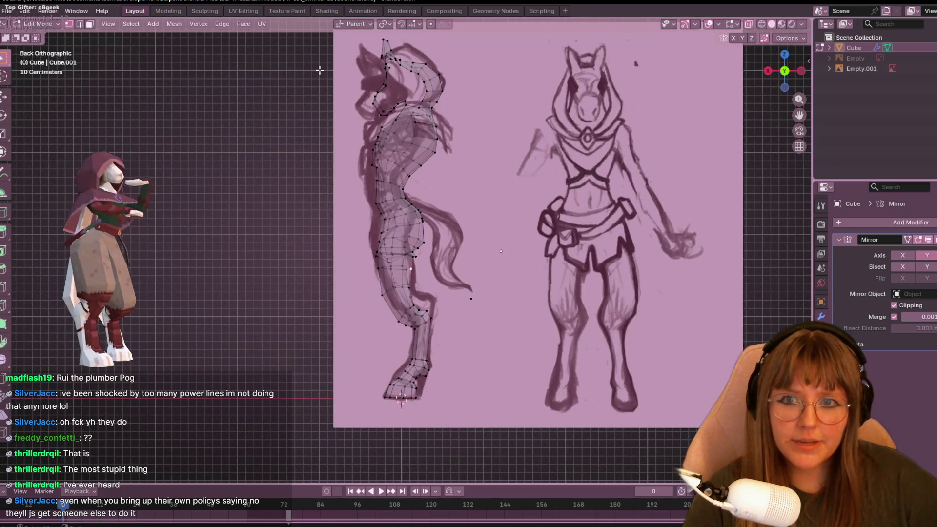
pyautogui.scroll(-1, 320, 71)
# Box-select the upper leg vertices and raise them straight up along Z.
pyautogui.moveTo(342, 46)
pyautogui.mouseDown()
pyautogui.moveTo(437, 230)
pyautogui.moveTo(460, 323)
pyautogui.mouseUp()
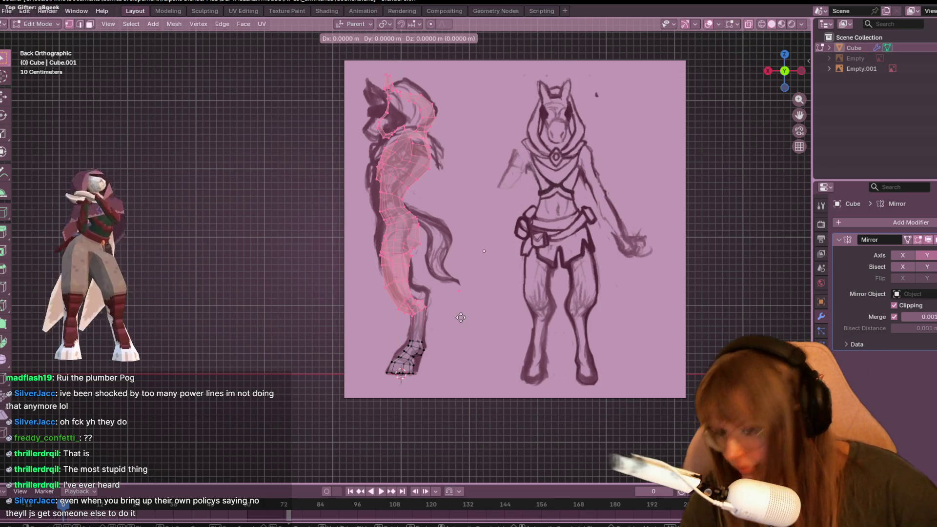
pyautogui.press('z')
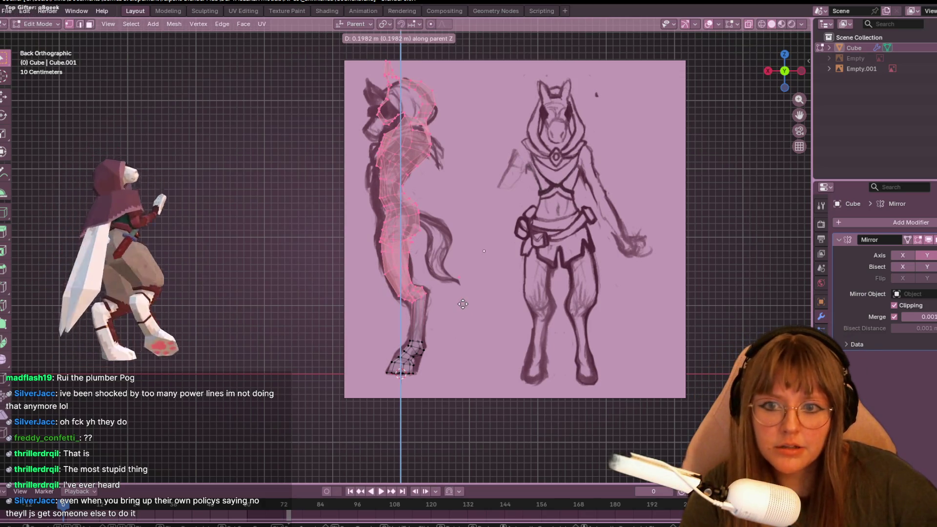
pyautogui.click(463, 304)
pyautogui.scroll(5, 407, 252)
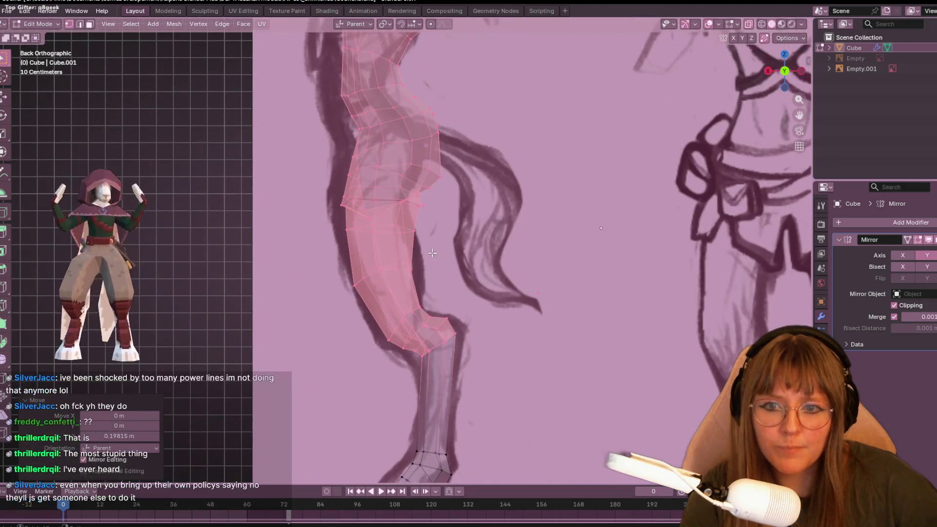
# Move a thigh-outline vertex vertically, undoing a second adjustment.
pyautogui.moveTo(414, 264); pyautogui.dragTo(442, 278)
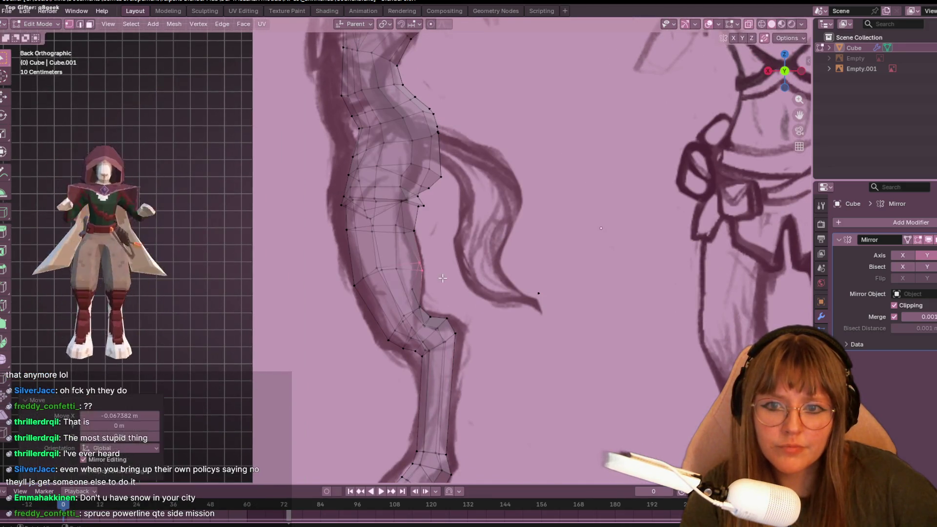
pyautogui.press('g')
pyautogui.press('z')
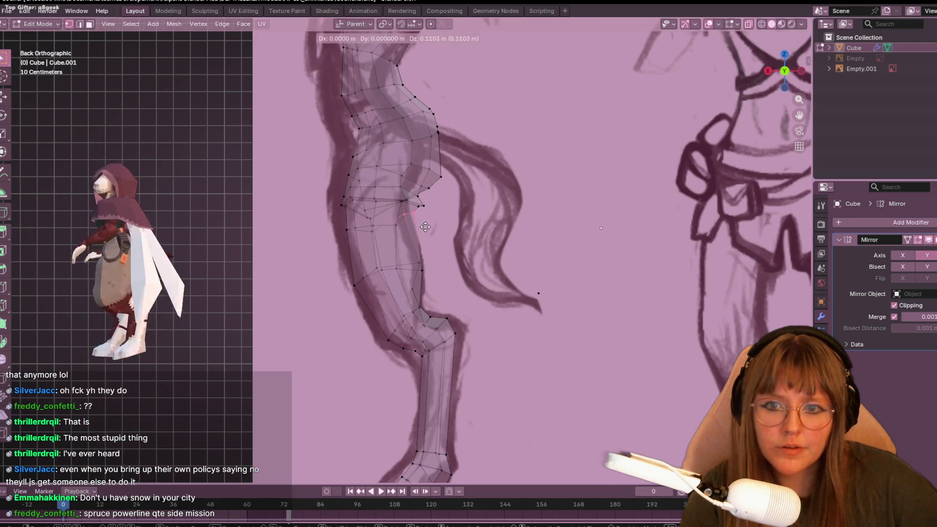
pyautogui.click(426, 228)
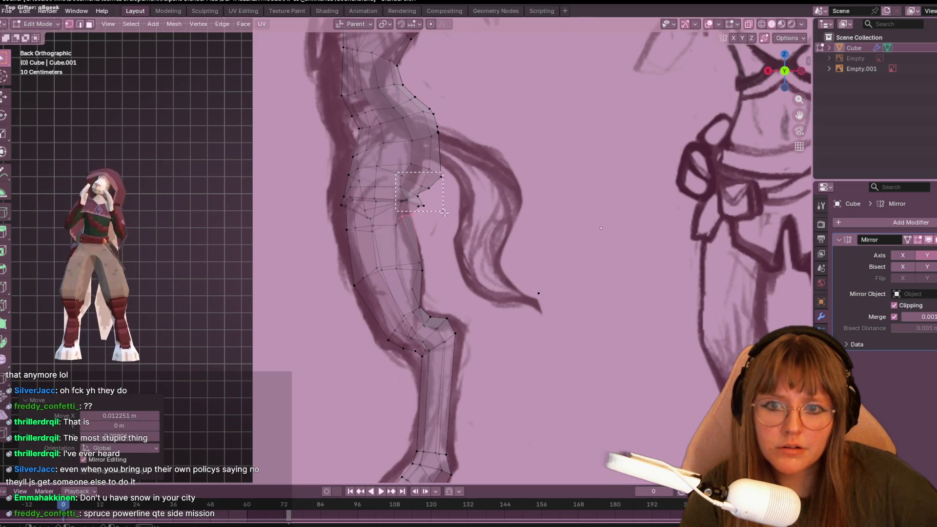
pyautogui.press('g')
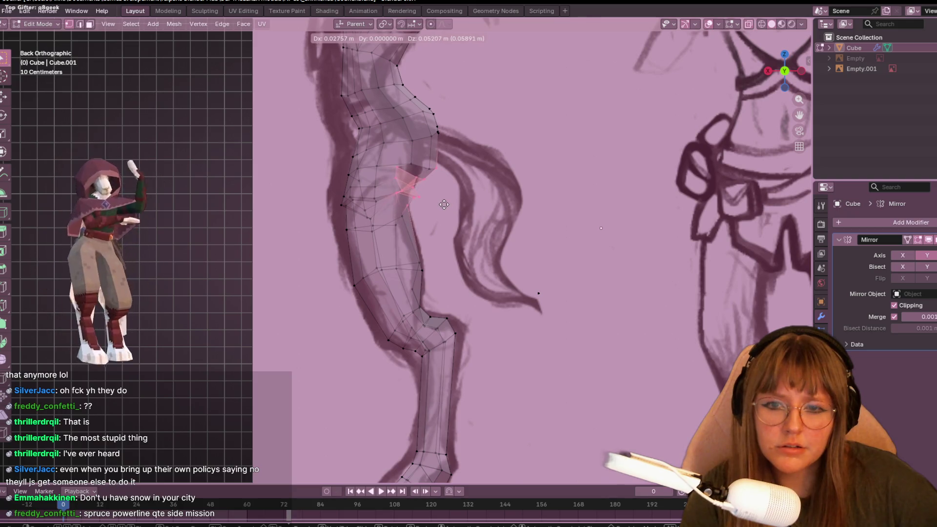
pyautogui.click(455, 222)
pyautogui.hotkey('ctrl', 'z')
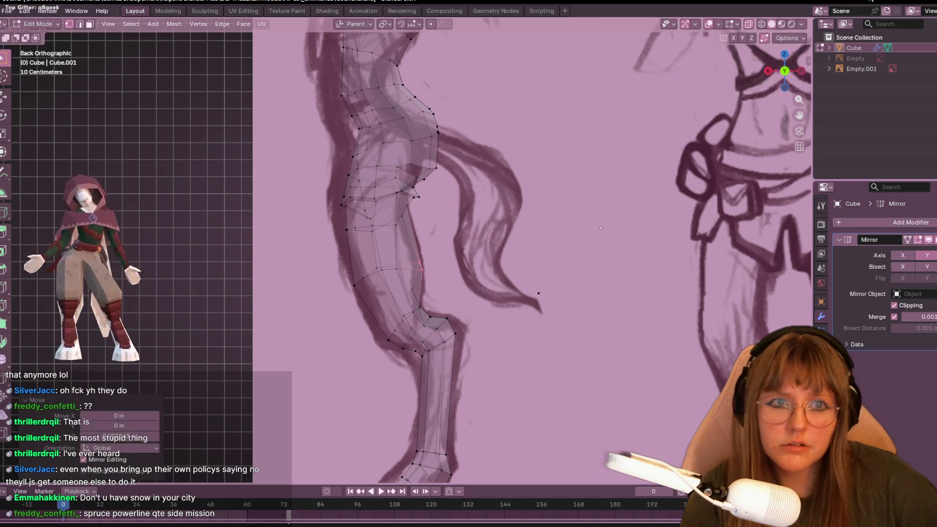
# Turn X-ray off and hide the Empty.001 reference sketch.
pyautogui.click(748, 24)
pyautogui.scroll(-3, 512, 259)
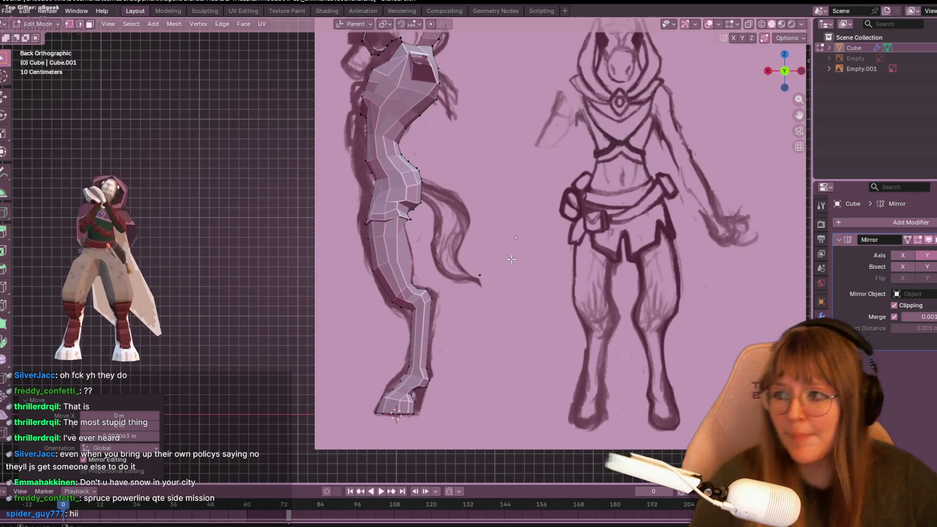
pyautogui.click(861, 68)
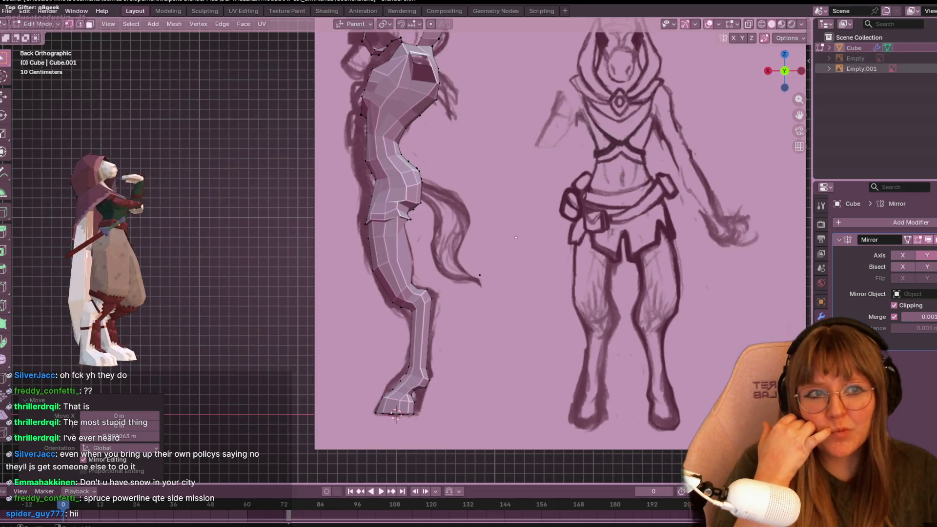
pyautogui.press('h')
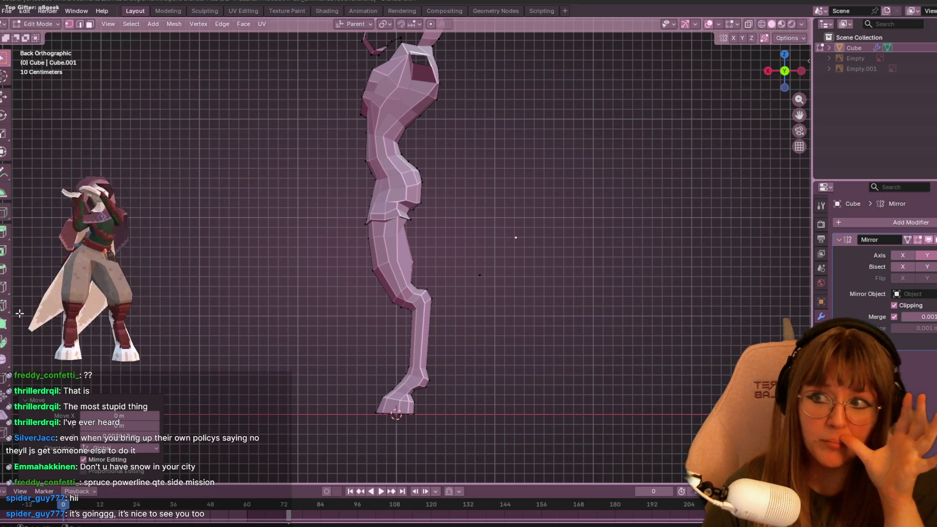
pyautogui.click(788, 73)
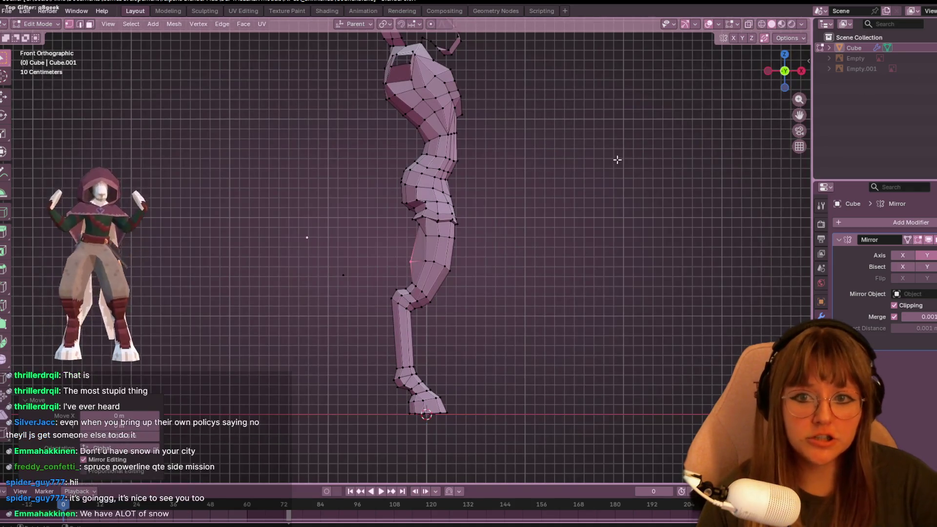
pyautogui.scroll(2, 617, 155)
pyautogui.scroll(-2, 610, 156)
pyautogui.moveTo(582, 139)
pyautogui.mouseDown(button='middle')
pyautogui.moveTo(550, 192)
pyautogui.moveTo(537, 175)
pyautogui.moveTo(510, 171)
pyautogui.mouseUp(button='middle')
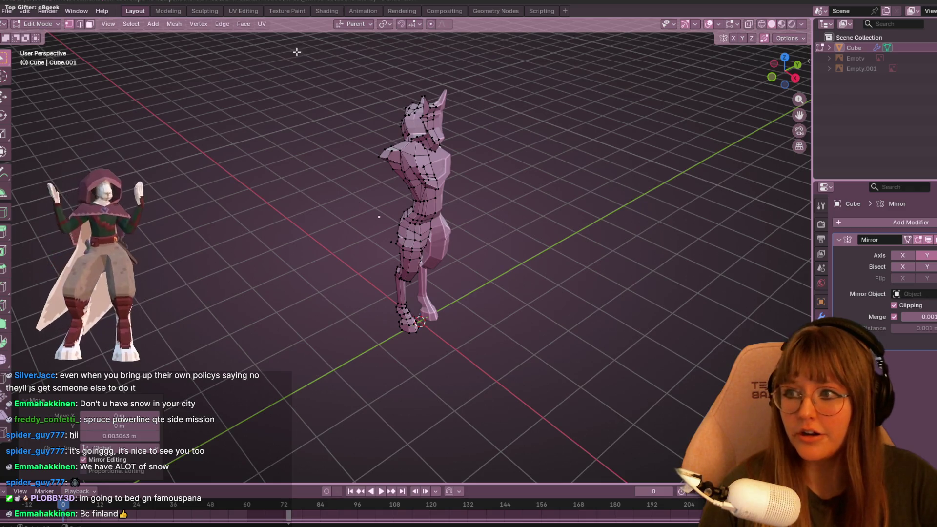
pyautogui.scroll(6, 332, 79)
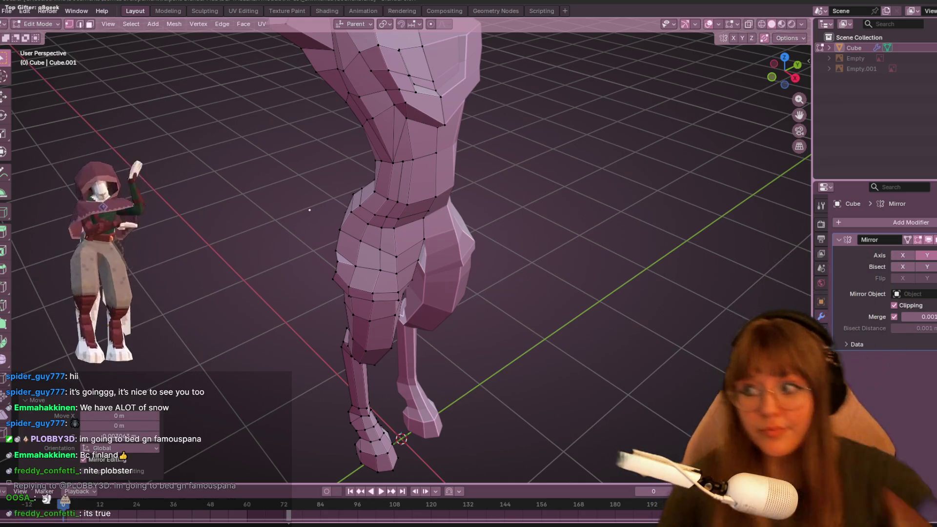
# In front view, slide a back-of-knee vertex along its edge to tighten the crease.
pyautogui.moveTo(498, 167); pyautogui.dragTo(517, 157, button='middle')
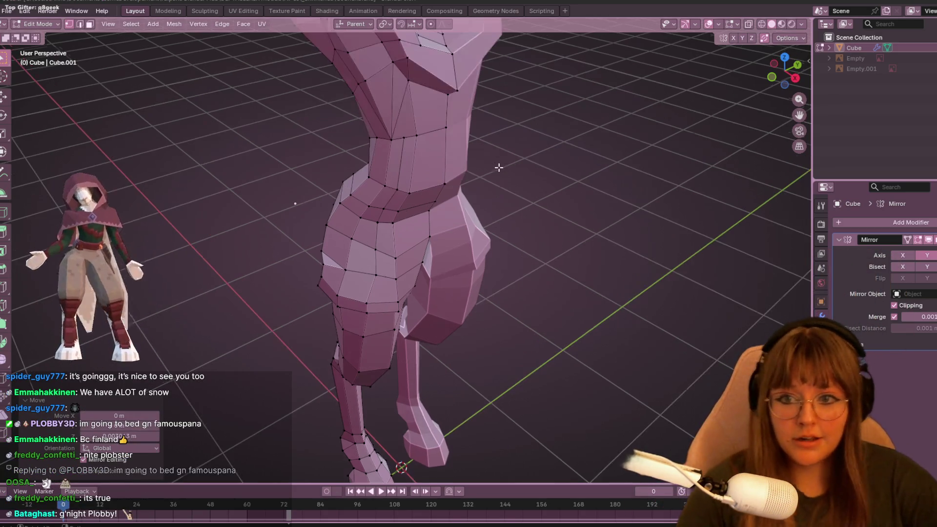
pyautogui.click(787, 70)
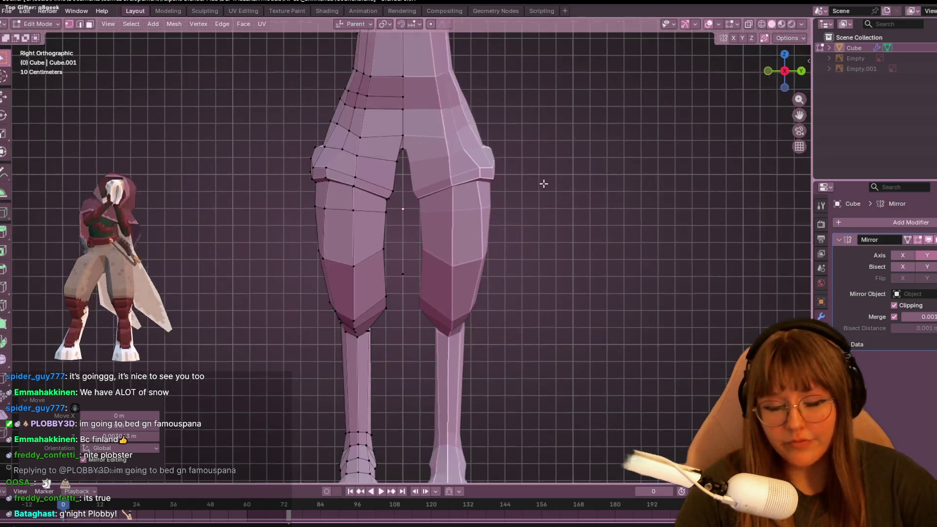
pyautogui.scroll(1, 543, 184)
pyautogui.scroll(2, 547, 184)
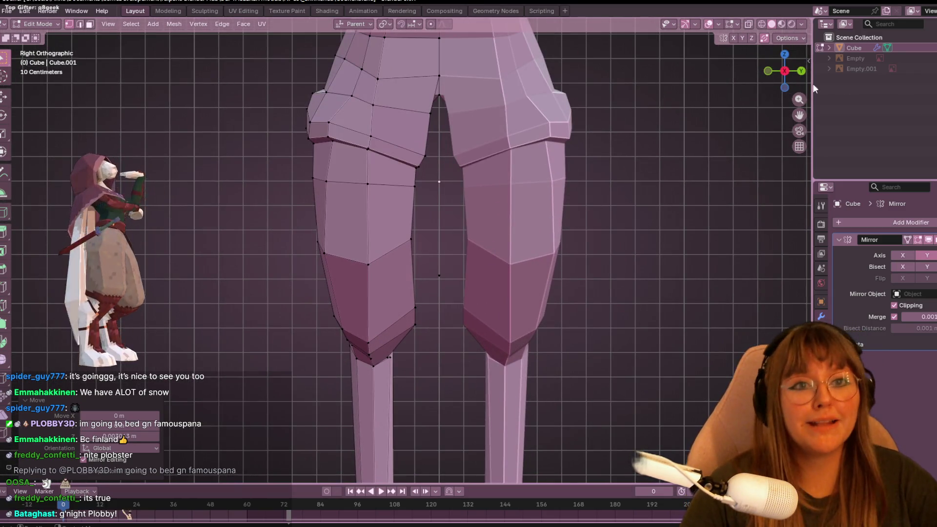
pyautogui.click(767, 70)
pyautogui.moveTo(447, 210)
pyautogui.keyDown('shift'); pyautogui.mouseDown(button='middle')
pyautogui.moveTo(413, 172)
pyautogui.moveTo(459, 193)
pyautogui.mouseUp(button='middle'); pyautogui.keyUp('shift')
pyautogui.click(431, 224)
pyautogui.keyDown('shift'); pyautogui.moveTo(542, 214); pyautogui.dragTo(536, 212, button='middle'); pyautogui.keyUp('shift')
pyautogui.press('g')
pyautogui.press('g')
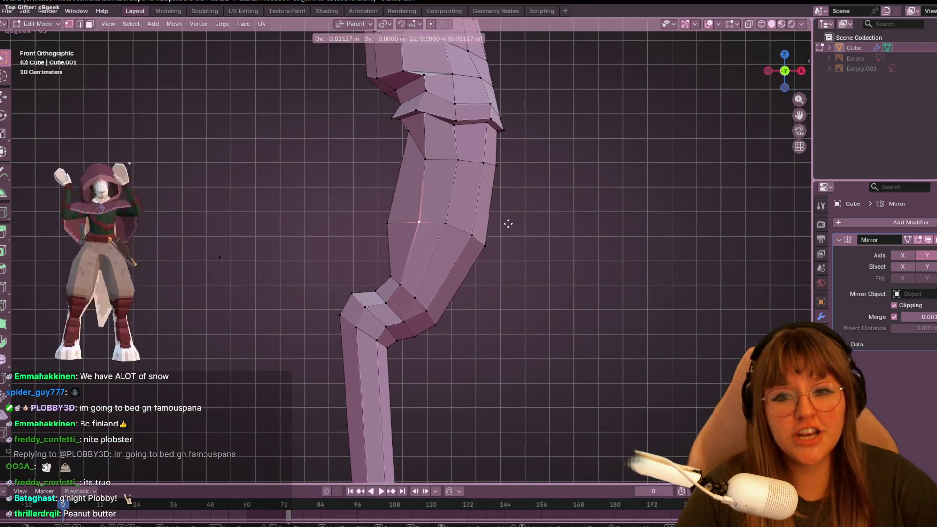
pyautogui.click(494, 223)
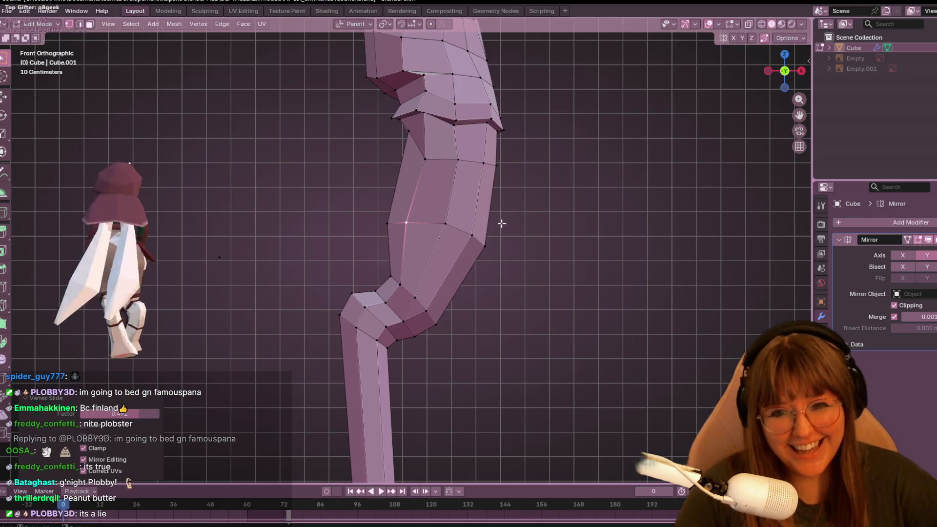
# In side view, move three knee vertices outward to define the angle, then orbit to check.
pyautogui.click(768, 71)
pyautogui.press('g')
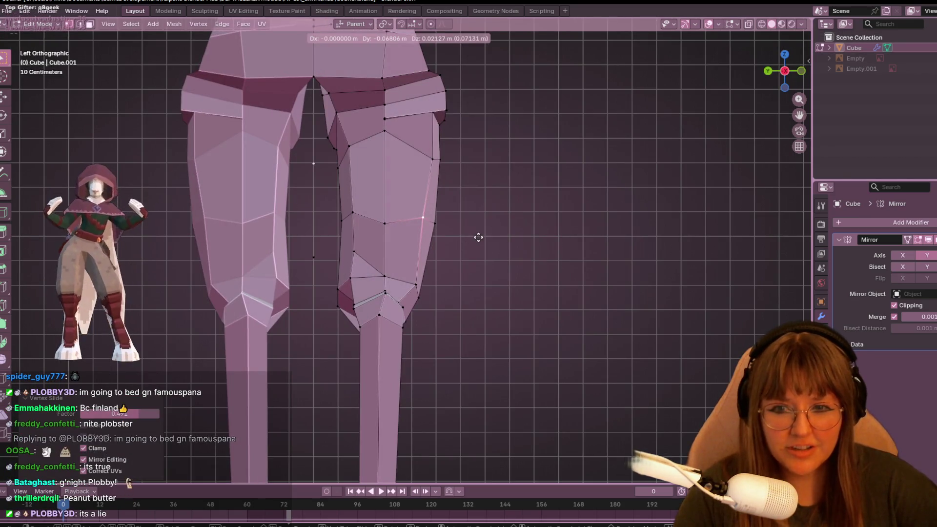
pyautogui.click(481, 236)
pyautogui.click(336, 292)
pyautogui.press('g')
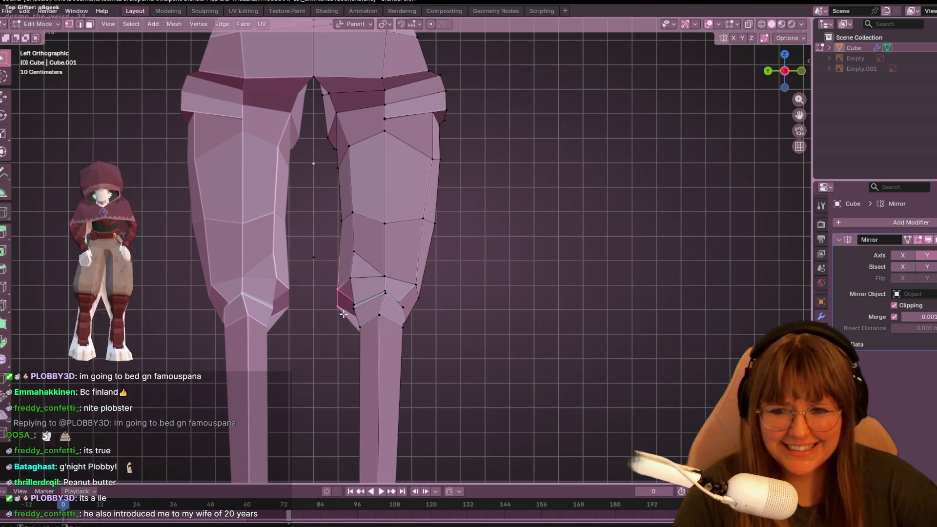
pyautogui.click(355, 310)
pyautogui.click(350, 277)
pyautogui.press('g')
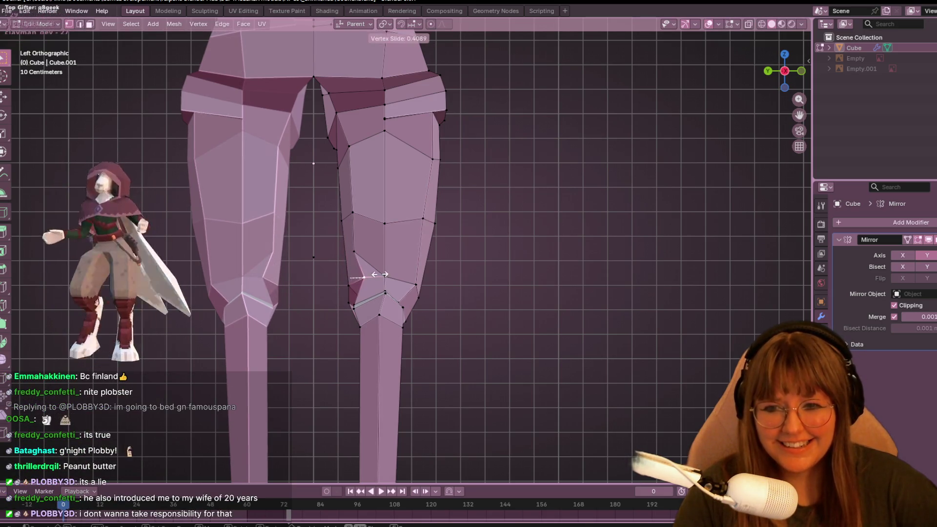
pyautogui.click(363, 280)
pyautogui.moveTo(354, 299)
pyautogui.mouseDown(button='middle')
pyautogui.moveTo(408, 368)
pyautogui.moveTo(387, 360)
pyautogui.moveTo(448, 293)
pyautogui.moveTo(71, 325)
pyautogui.moveTo(324, 295)
pyautogui.moveTo(586, 213)
pyautogui.moveTo(524, 248)
pyautogui.moveTo(558, 226)
pyautogui.moveTo(579, 248)
pyautogui.moveTo(611, 203)
pyautogui.moveTo(651, 205)
pyautogui.mouseUp(button='middle')
pyautogui.click(795, 72)
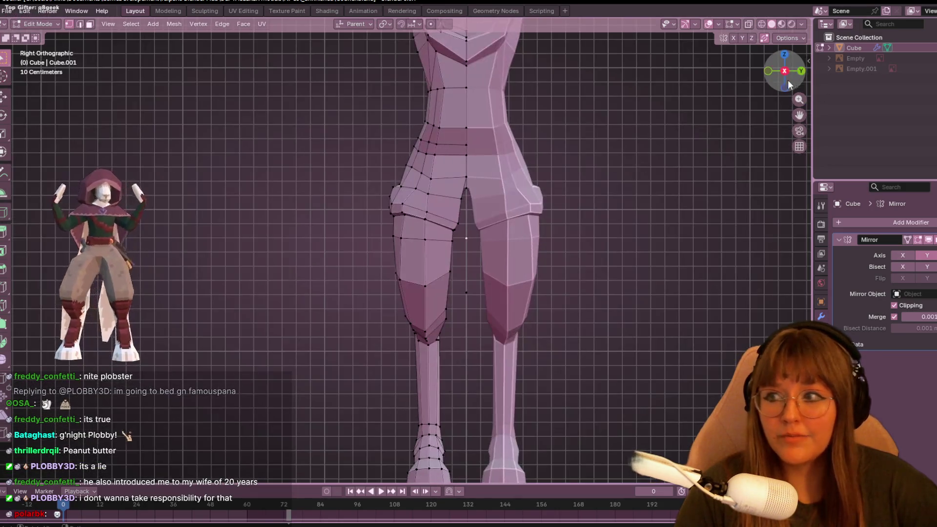
# Move a thigh vertex and slide a knee vertex to tighten the side-view knee crease.
pyautogui.scroll(-3, 328, 230)
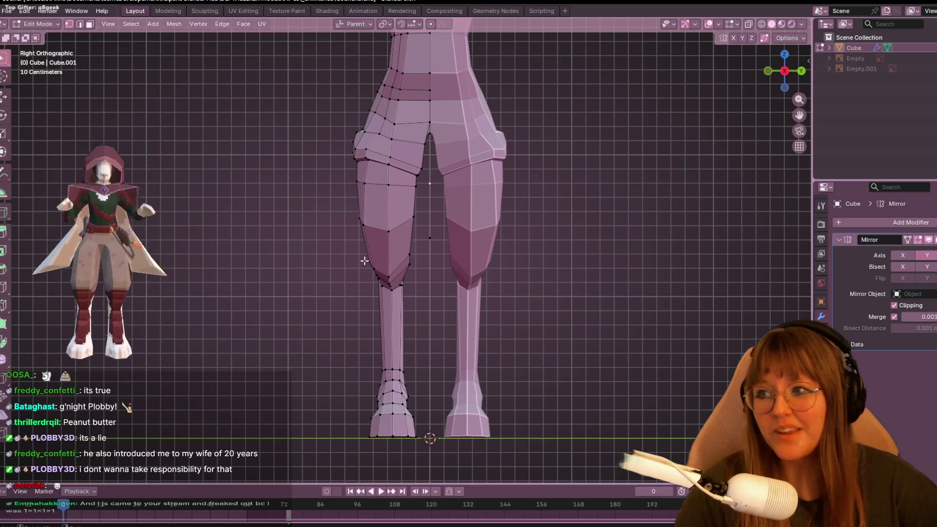
pyautogui.scroll(1, 357, 229)
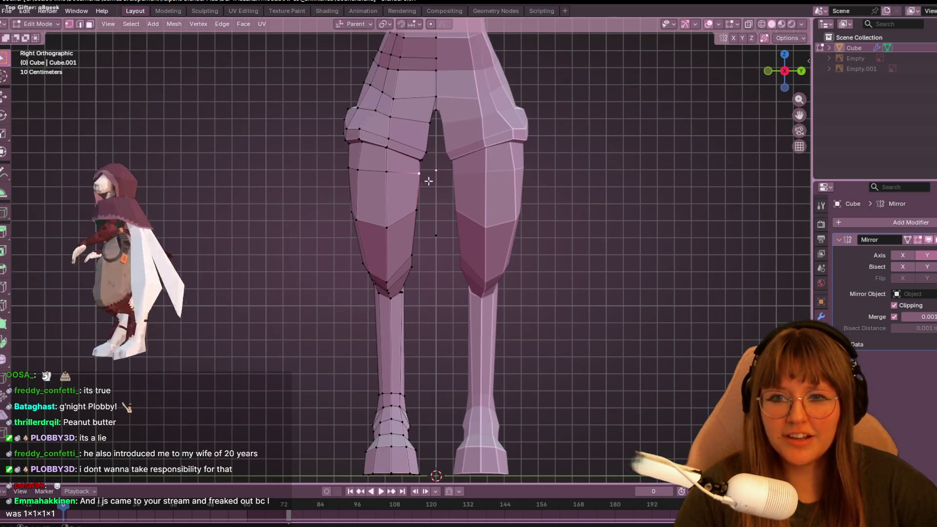
pyautogui.press('g')
pyautogui.click(416, 215)
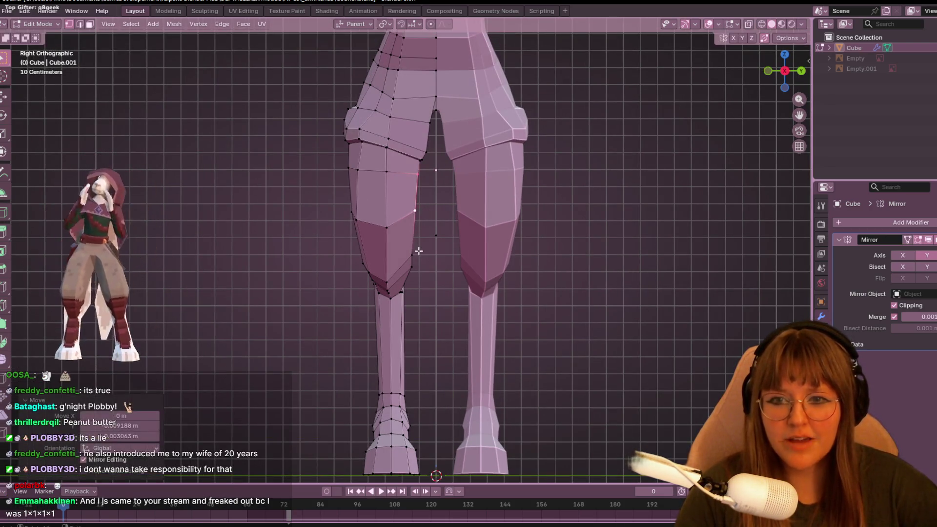
pyautogui.moveTo(448, 367)
pyautogui.mouseDown(button='middle')
pyautogui.moveTo(460, 409)
pyautogui.moveTo(490, 258)
pyautogui.moveTo(461, 237)
pyautogui.mouseUp(button='middle')
pyautogui.scroll(3, 460, 238)
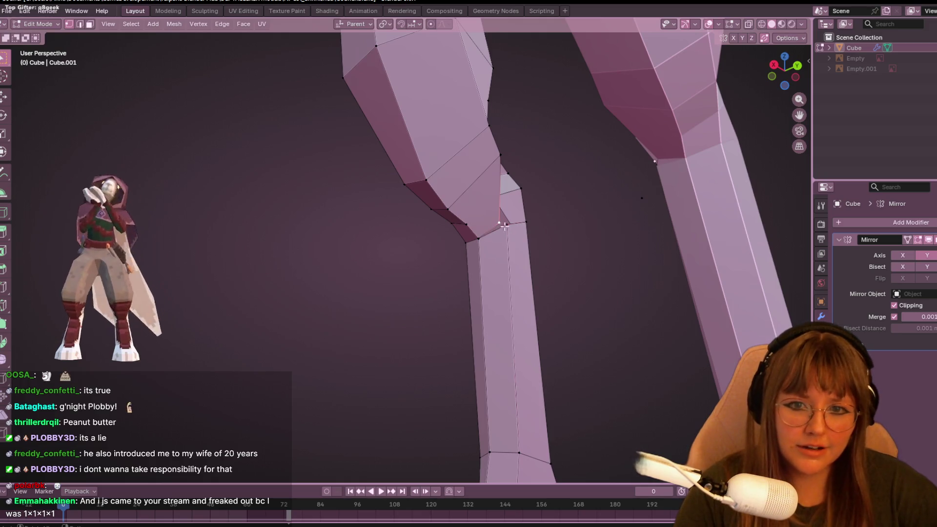
pyautogui.press('g')
pyautogui.click(450, 220)
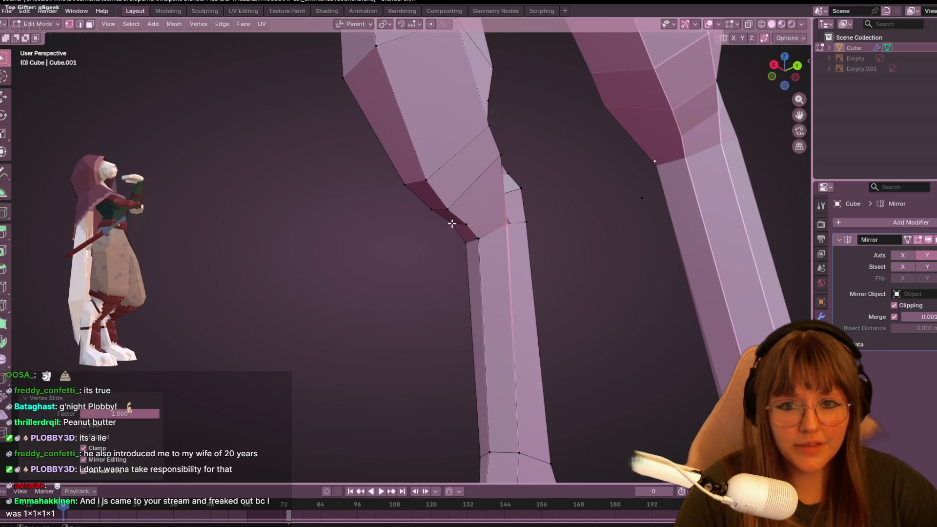
pyautogui.moveTo(540, 219)
pyautogui.mouseDown(button='middle')
pyautogui.moveTo(540, 203)
pyautogui.moveTo(776, 226)
pyautogui.moveTo(550, 235)
pyautogui.moveTo(583, 211)
pyautogui.moveTo(520, 228)
pyautogui.moveTo(554, 192)
pyautogui.moveTo(556, 224)
pyautogui.moveTo(878, 103)
pyautogui.mouseUp(button='middle')
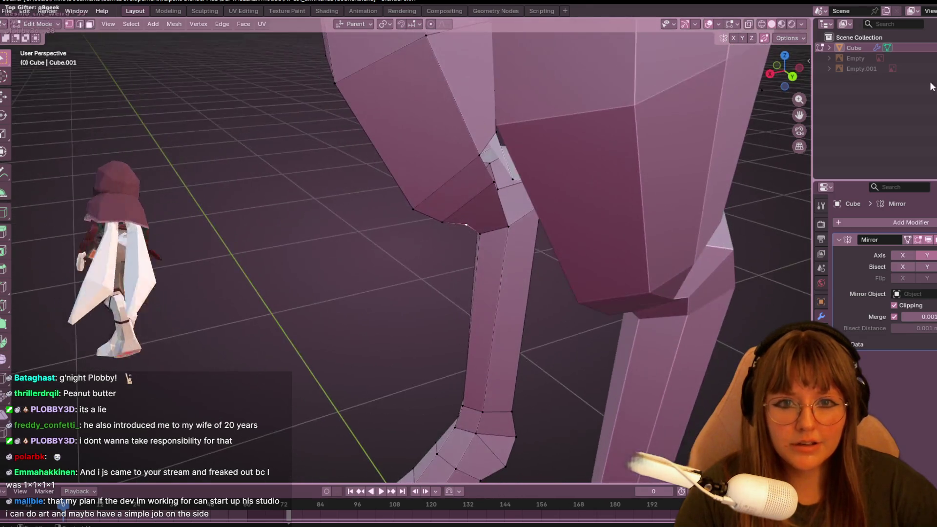
pyautogui.moveTo(537, 210)
pyautogui.mouseDown(button='middle')
pyautogui.moveTo(439, 198)
pyautogui.moveTo(415, 252)
pyautogui.moveTo(663, 207)
pyautogui.moveTo(740, 215)
pyautogui.moveTo(580, 157)
pyautogui.moveTo(502, 184)
pyautogui.moveTo(523, 210)
pyautogui.moveTo(606, 243)
pyautogui.moveTo(646, 177)
pyautogui.moveTo(577, 236)
pyautogui.moveTo(726, 199)
pyautogui.moveTo(581, 215)
pyautogui.moveTo(667, 273)
pyautogui.mouseUp(button='middle')
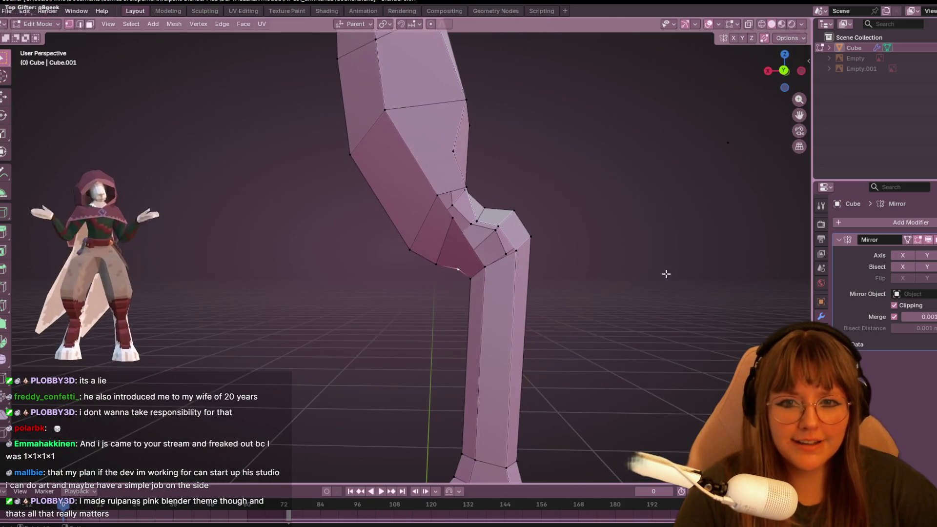
# Add an edge loop through the knee with Ctrl+R.
pyautogui.hotkey('ctrl', 'r')
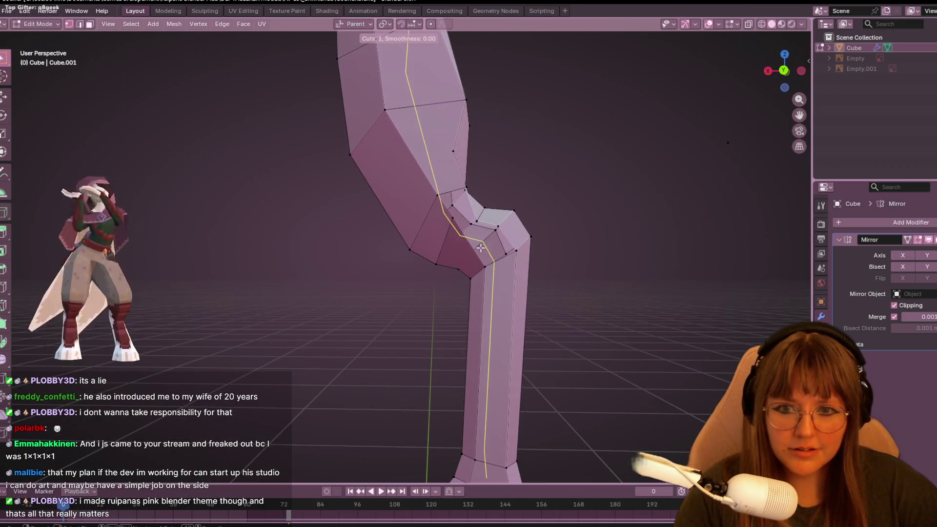
pyautogui.click(467, 247)
pyautogui.moveTo(467, 246)
pyautogui.mouseDown(button='middle')
pyautogui.moveTo(502, 247)
pyautogui.moveTo(607, 167)
pyautogui.mouseUp(button='middle')
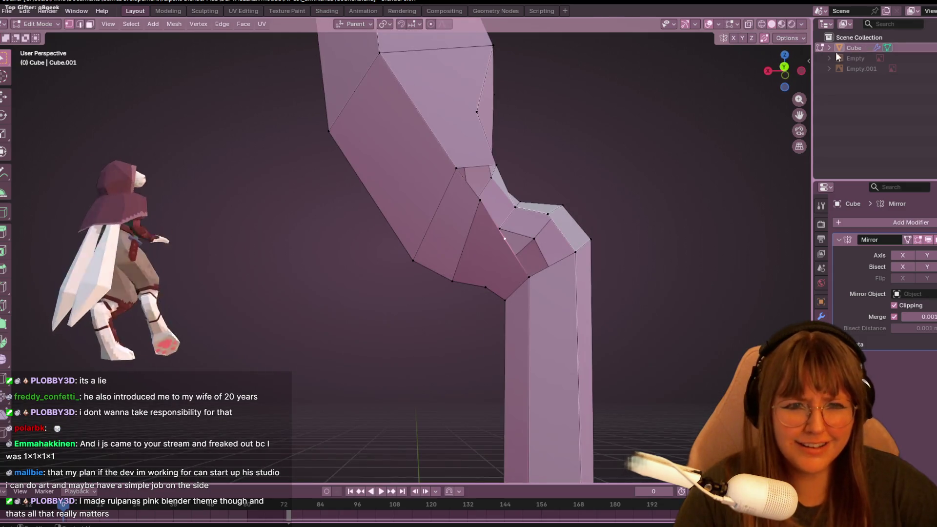
# In Back view, slide knee vertices along their edges to sharpen the bend.
pyautogui.click(784, 67)
pyautogui.scroll(3, 337, 171)
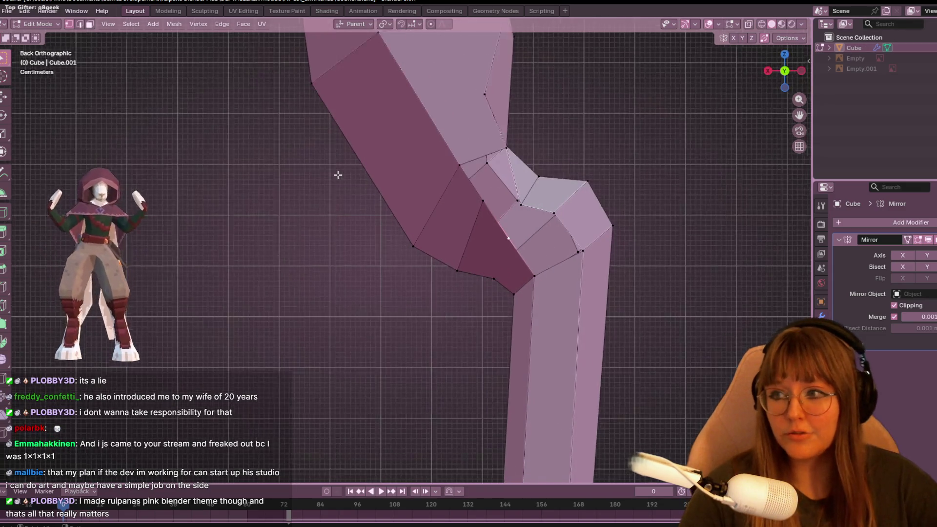
pyautogui.scroll(3, 426, 311)
pyautogui.press('g')
pyautogui.press('g')
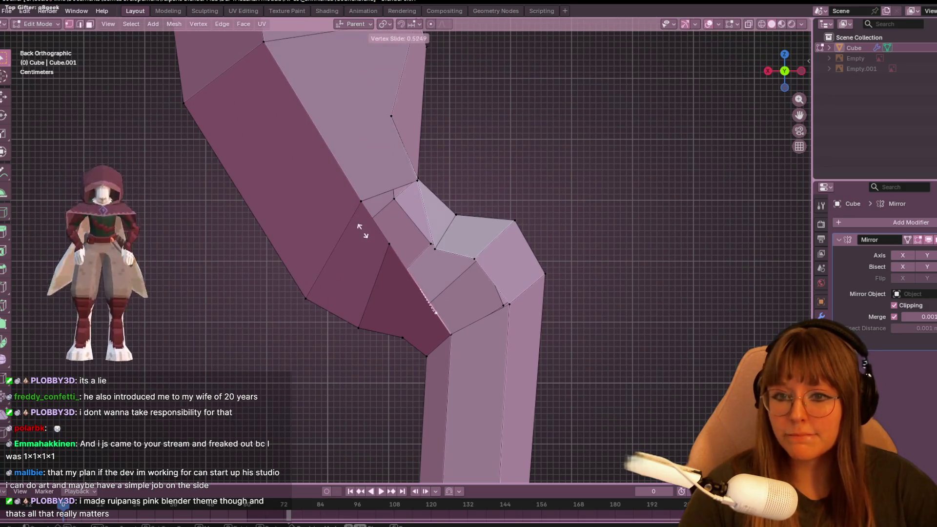
pyautogui.click(357, 227)
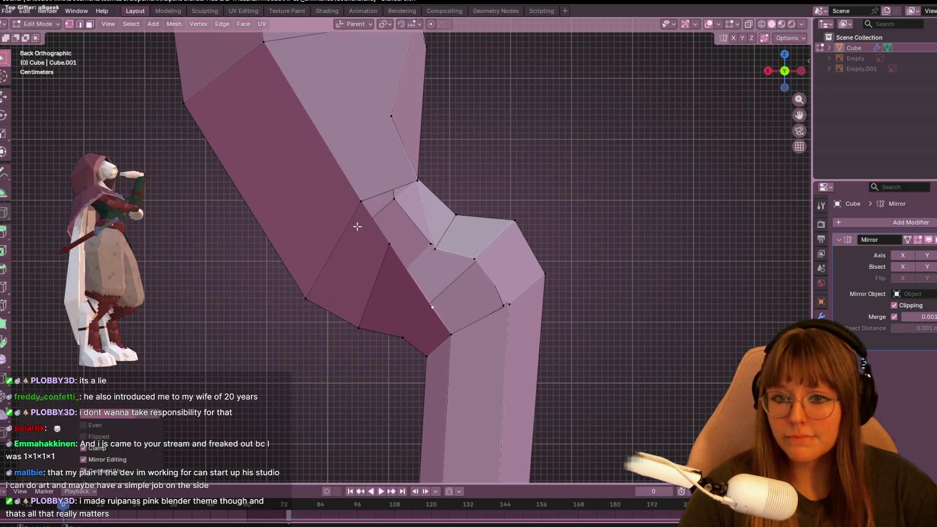
pyautogui.keyDown('shift'); pyautogui.click(404, 387); pyautogui.keyUp('shift')
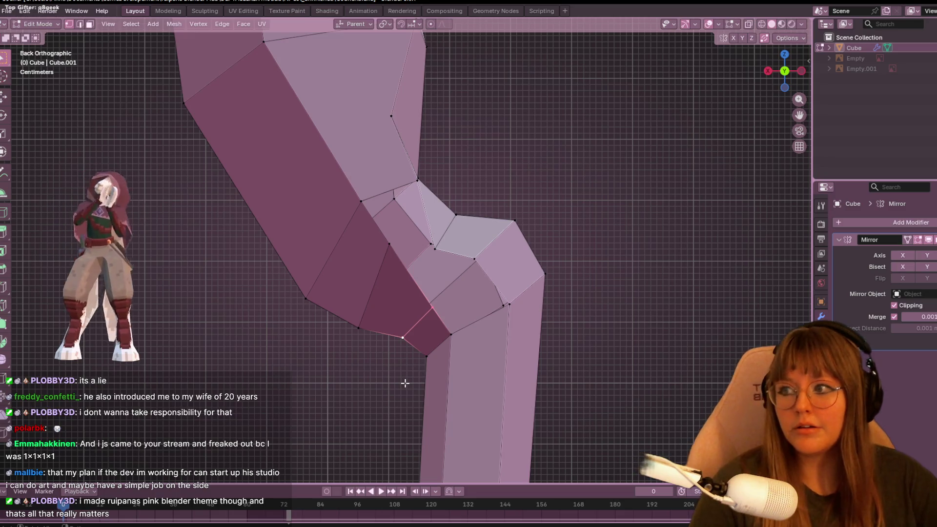
pyautogui.click(432, 293)
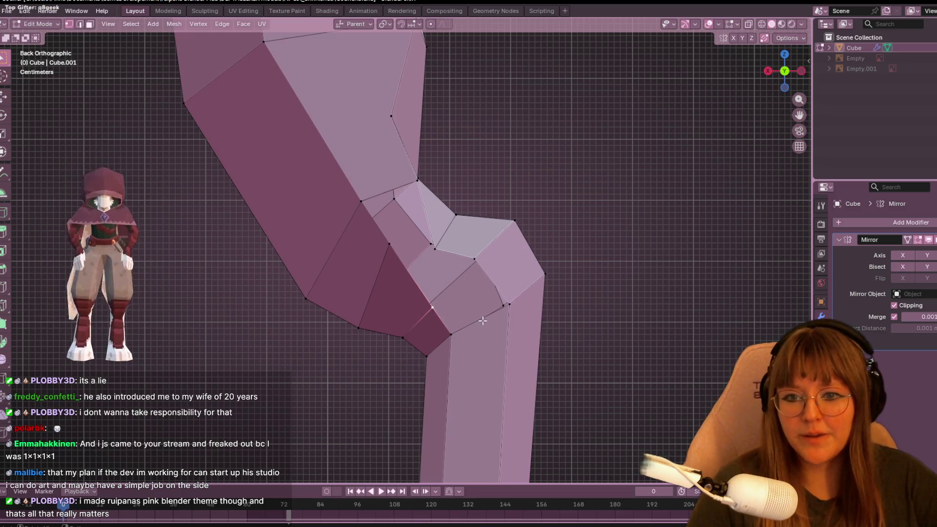
pyautogui.press('g')
pyautogui.click(459, 310)
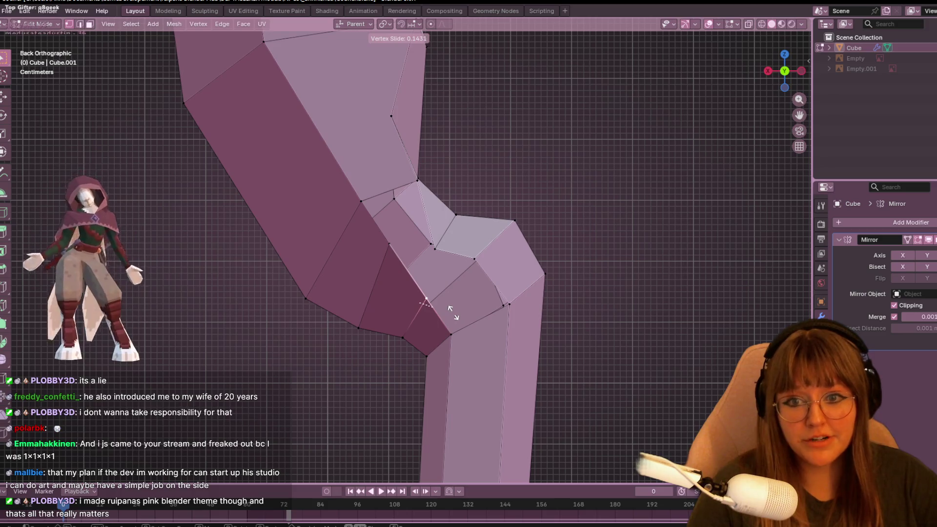
# Move individual knee vertices, placing one lower on the bend and another higher.
pyautogui.keyDown('shift'); pyautogui.click(491, 268); pyautogui.keyUp('shift')
pyautogui.keyDown('shift'); pyautogui.click(511, 308); pyautogui.keyUp('shift')
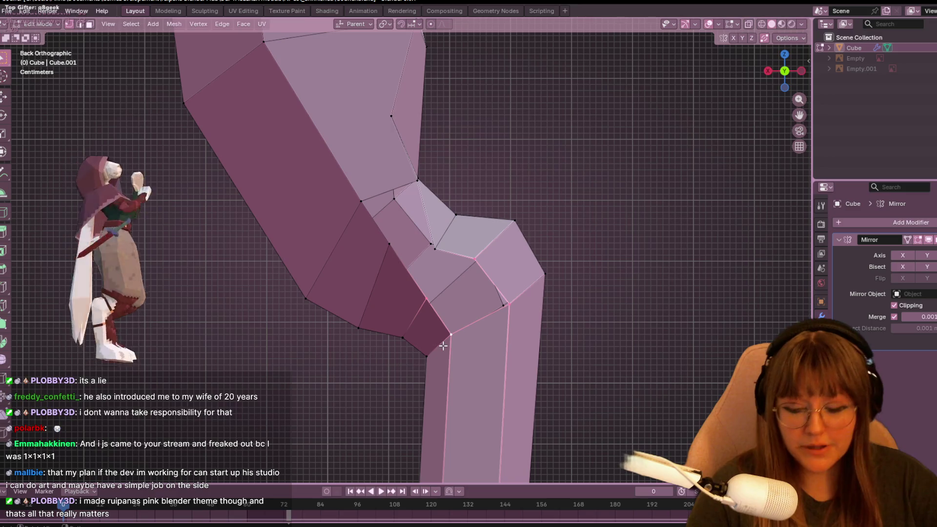
pyautogui.moveTo(431, 346)
pyautogui.mouseDown(button='middle')
pyautogui.moveTo(456, 194)
pyautogui.moveTo(433, 299)
pyautogui.mouseUp(button='middle')
pyautogui.click(385, 243)
pyautogui.click(784, 72)
pyautogui.press('g')
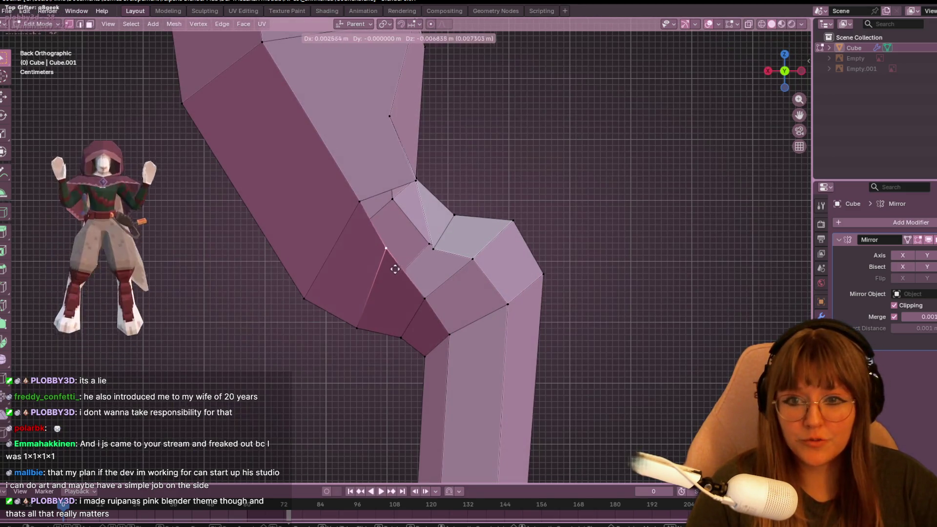
pyautogui.click(402, 301)
pyautogui.click(436, 242)
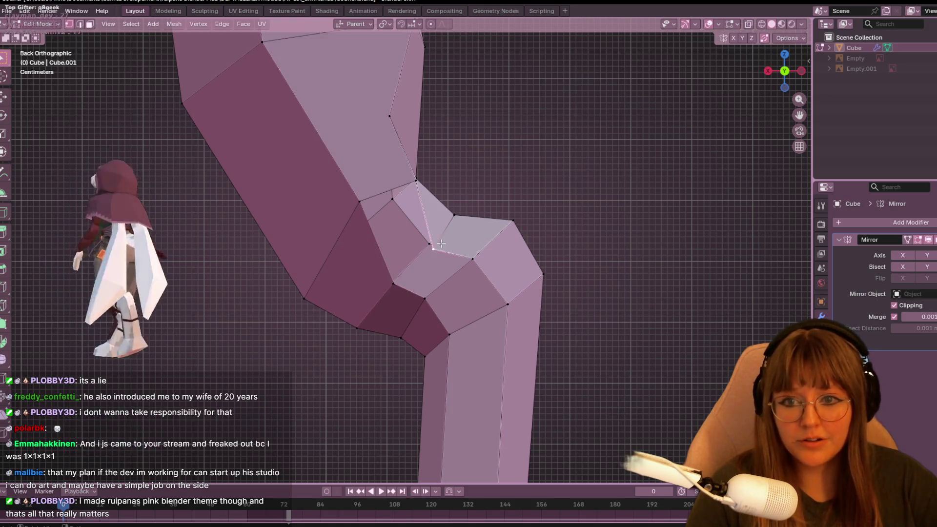
pyautogui.press('g')
pyautogui.click(445, 230)
pyautogui.click(411, 287)
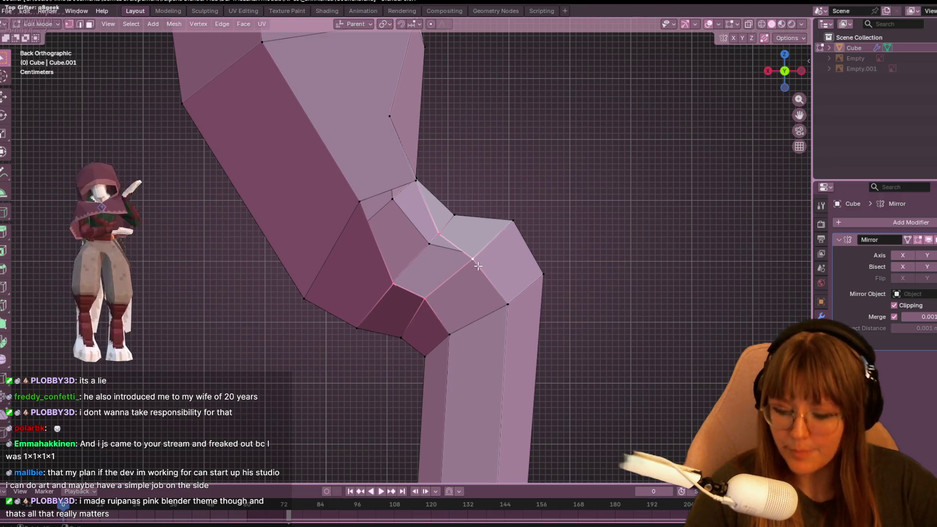
pyautogui.moveTo(477, 266)
pyautogui.mouseDown(button='middle')
pyautogui.moveTo(529, 349)
pyautogui.moveTo(522, 333)
pyautogui.moveTo(541, 333)
pyautogui.mouseUp(button='middle')
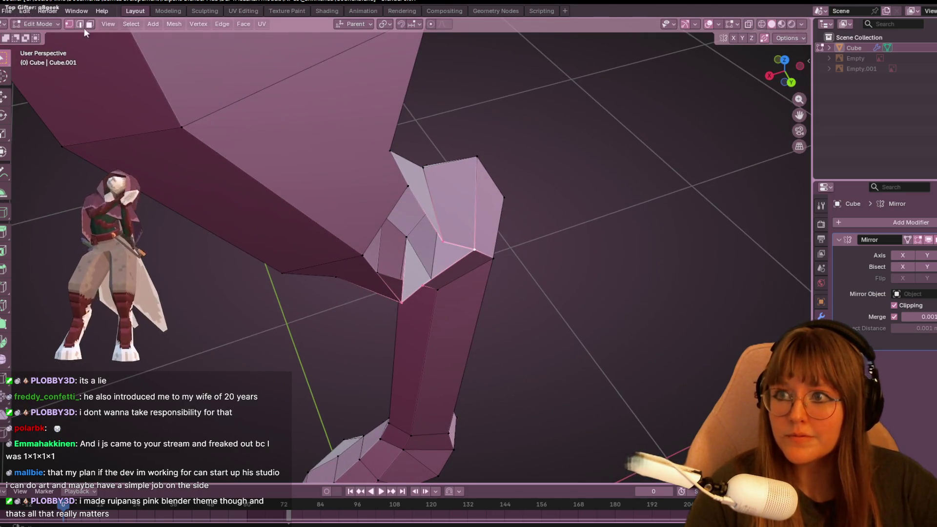
# Delete the unwanted inner knee face with Only Faces, then view the whole leg in Object Mode.
pyautogui.click(93, 25)
pyautogui.click(426, 263)
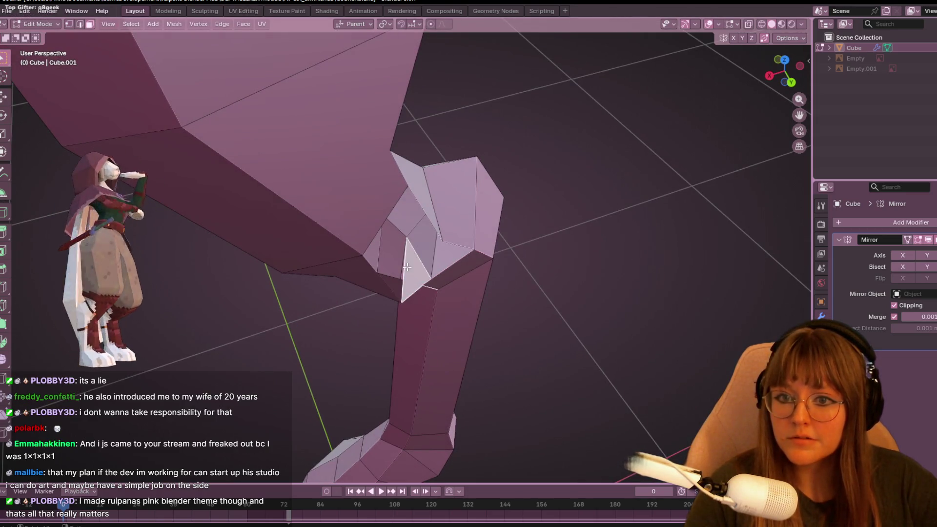
pyautogui.press('x')
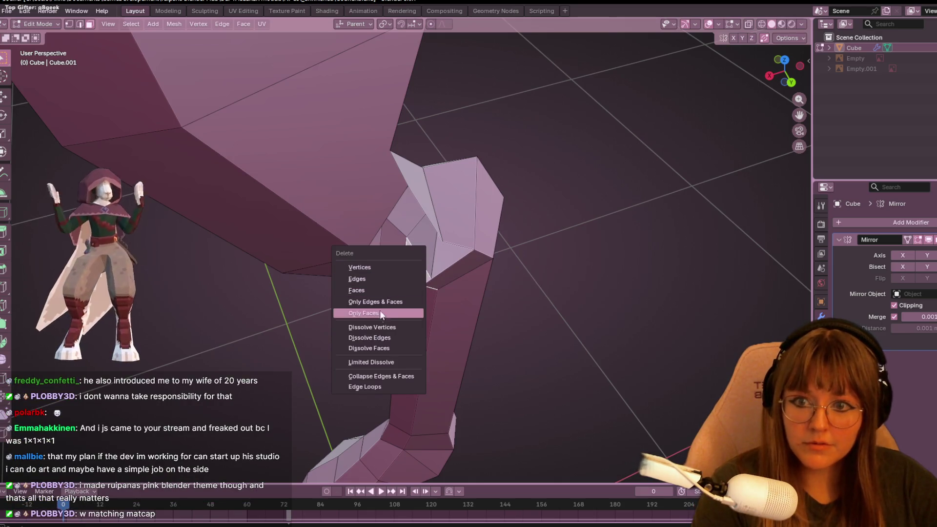
pyautogui.click(378, 314)
pyautogui.moveTo(458, 346)
pyautogui.mouseDown(button='middle')
pyautogui.moveTo(412, 294)
pyautogui.moveTo(440, 293)
pyautogui.mouseUp(button='middle')
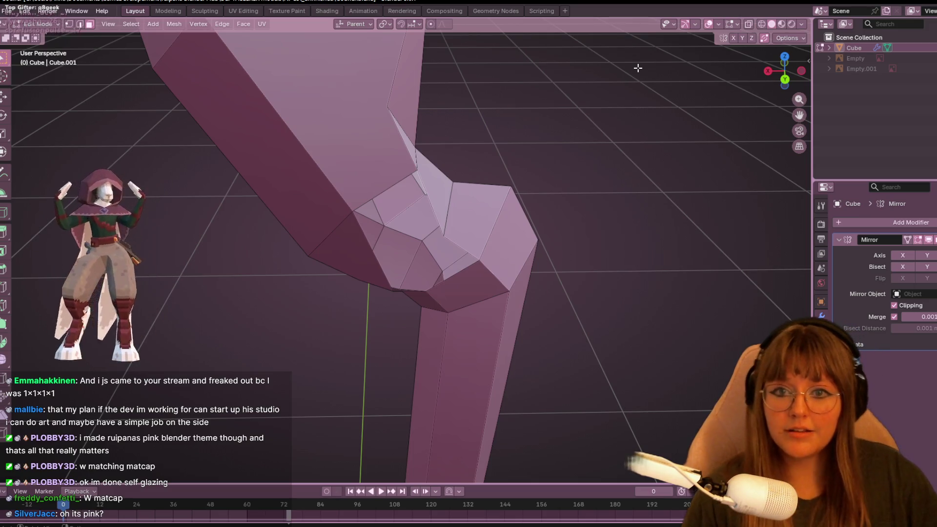
pyautogui.press('Tab')
pyautogui.moveTo(478, 169)
pyautogui.mouseDown(button='middle')
pyautogui.moveTo(314, 235)
pyautogui.moveTo(639, 187)
pyautogui.moveTo(527, 192)
pyautogui.moveTo(507, 160)
pyautogui.moveTo(543, 197)
pyautogui.moveTo(718, 112)
pyautogui.moveTo(590, 129)
pyautogui.moveTo(576, 141)
pyautogui.mouseUp(button='middle')
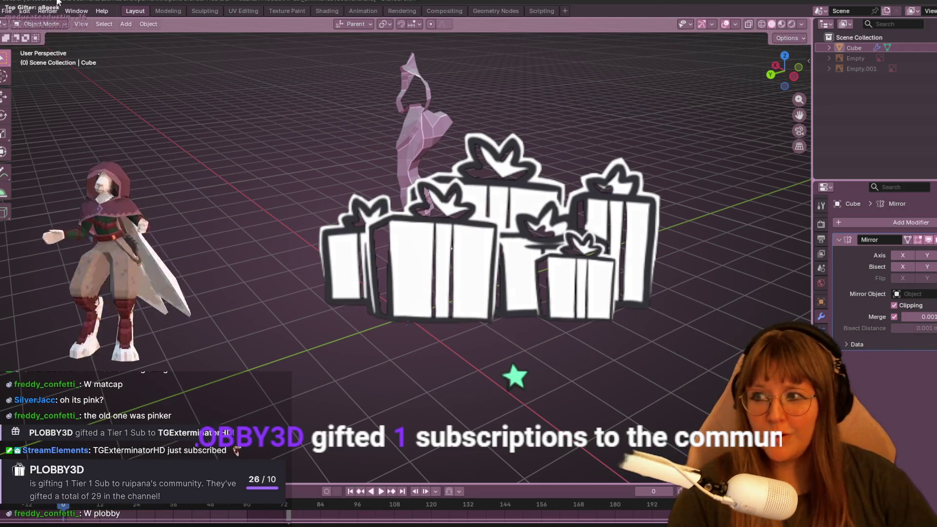
# Re-enter Edit Mode on the character mesh and frame the leg from the Back view.
pyautogui.moveTo(466, 121)
pyautogui.mouseDown(button='middle')
pyautogui.moveTo(450, 125)
pyautogui.moveTo(508, 154)
pyautogui.mouseUp(button='middle')
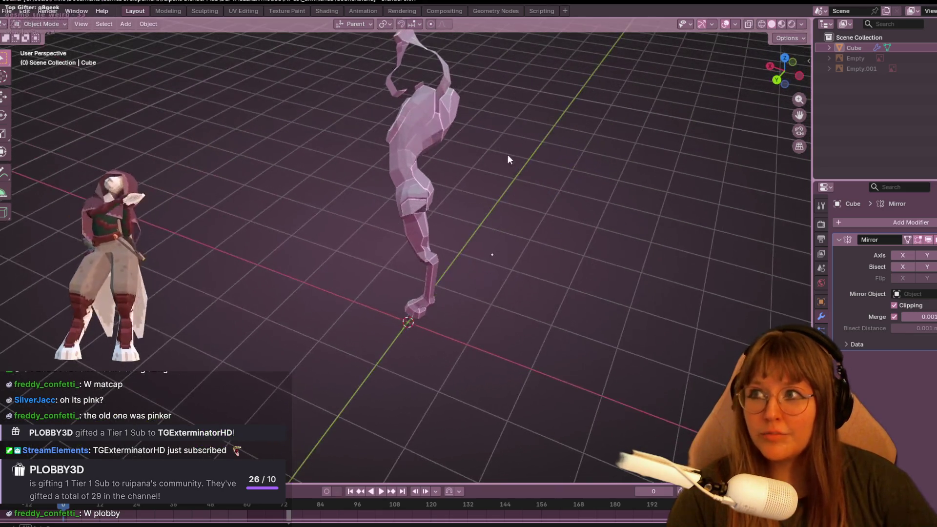
pyautogui.moveTo(710, 313)
pyautogui.mouseDown(button='middle')
pyautogui.moveTo(592, 316)
pyautogui.moveTo(325, 375)
pyautogui.moveTo(494, 411)
pyautogui.moveTo(518, 368)
pyautogui.moveTo(424, 250)
pyautogui.moveTo(446, 298)
pyautogui.moveTo(453, 263)
pyautogui.mouseUp(button='middle')
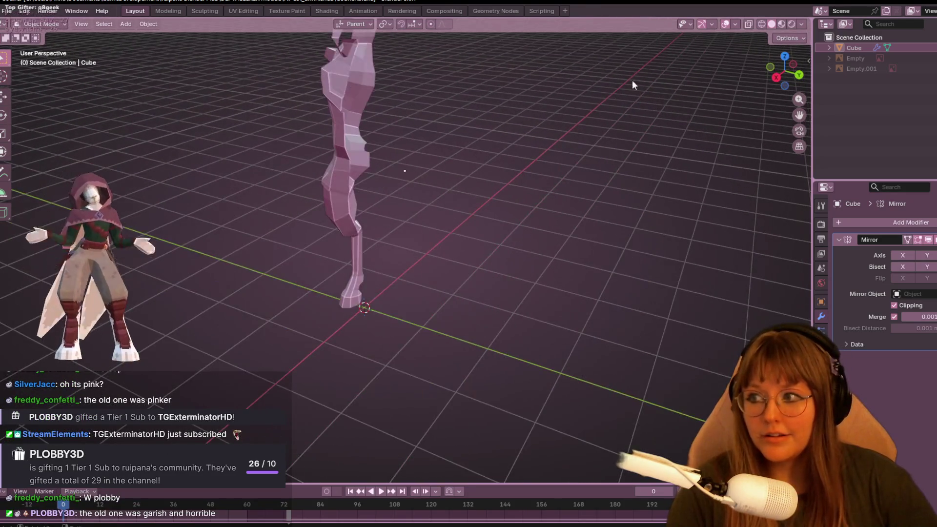
pyautogui.press('Tab')
pyautogui.press('ctrl+KP_1')
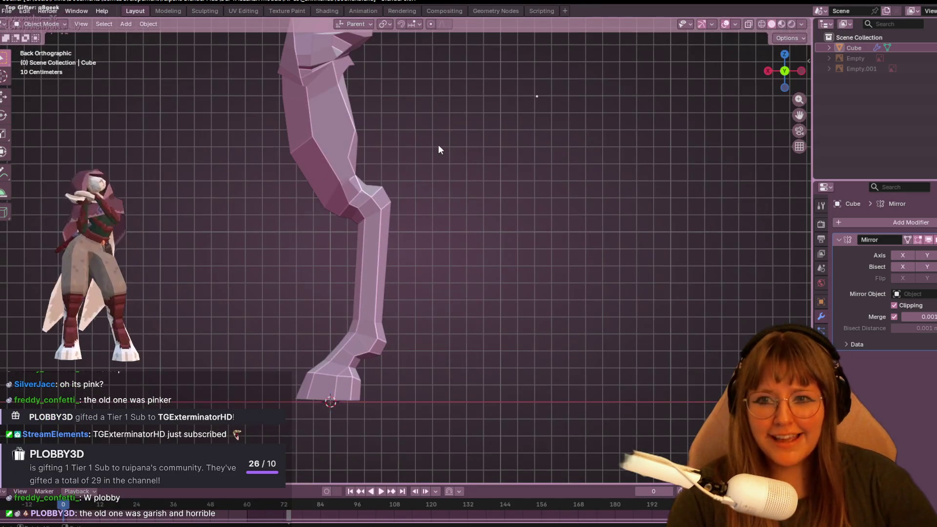
pyautogui.scroll(2, 413, 144)
pyautogui.moveTo(205, 201); pyautogui.dragTo(260, 206, button='middle')
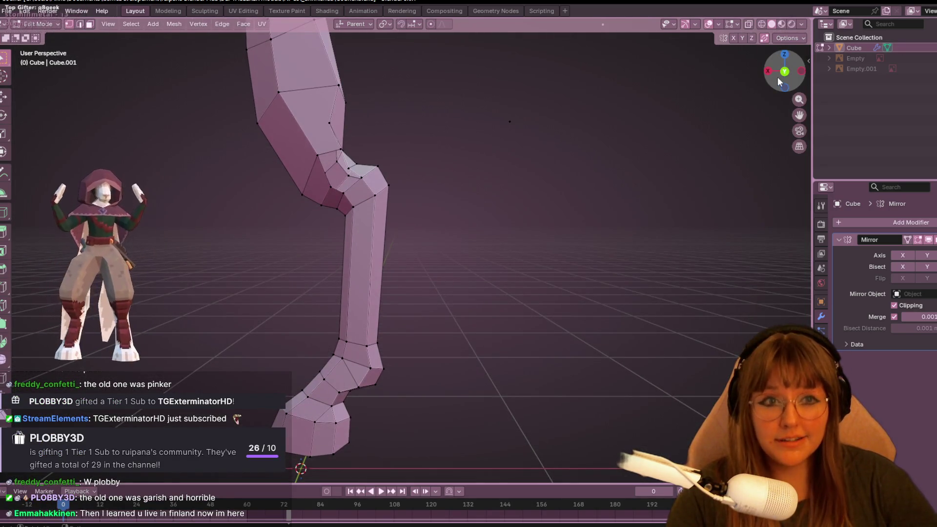
# In Back view, pull the knee vertices down and to the left.
pyautogui.click(784, 72)
pyautogui.scroll(3, 598, 86)
pyautogui.moveTo(459, 69)
pyautogui.keyDown('shift'); pyautogui.mouseDown(button='middle')
pyautogui.moveTo(435, 201)
pyautogui.moveTo(474, 280)
pyautogui.mouseUp(button='middle'); pyautogui.keyUp('shift')
pyautogui.scroll(2, 478, 157)
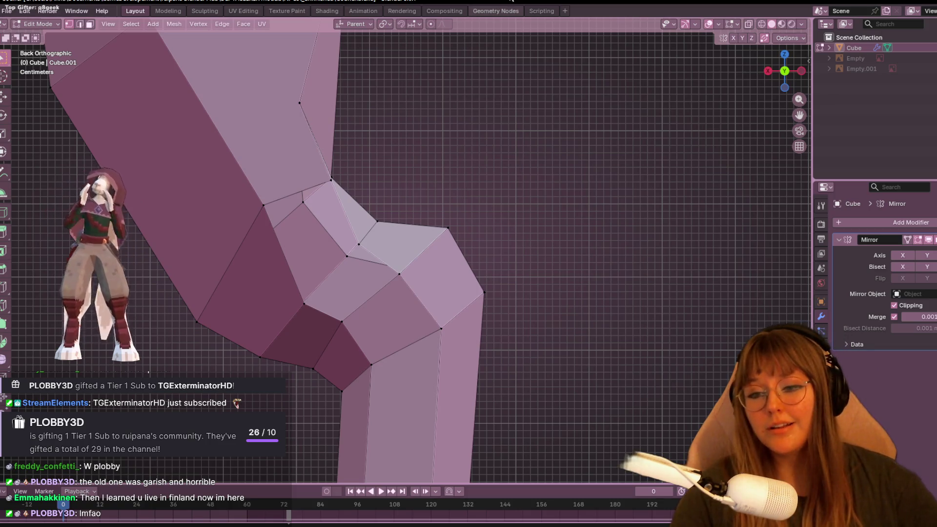
pyautogui.scroll(-2, 326, 234)
pyautogui.moveTo(301, 218); pyautogui.dragTo(291, 258)
pyautogui.moveTo(330, 289)
pyautogui.mouseDown()
pyautogui.moveTo(309, 299)
pyautogui.moveTo(314, 293)
pyautogui.mouseUp()
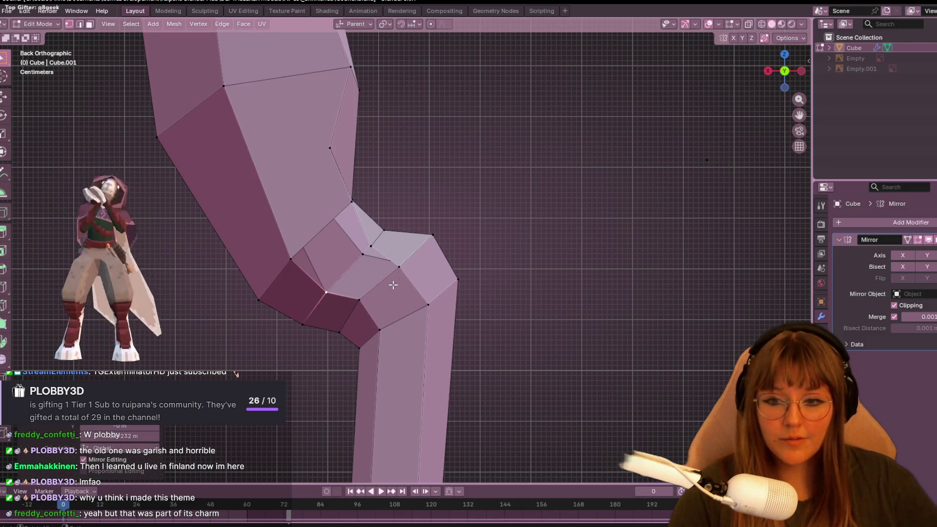
pyautogui.keyDown('shift'); pyautogui.click(378, 243); pyautogui.keyUp('shift')
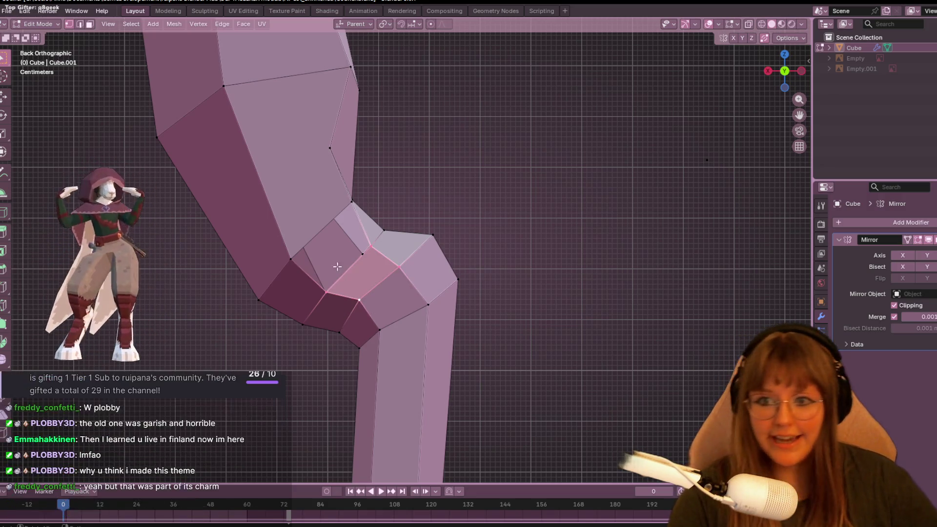
pyautogui.moveTo(369, 246); pyautogui.dragTo(364, 251)
# Slide knee vertices along their edges, undoing a bad slide and redoing it lower.
pyautogui.hotkey('shift', 'v')
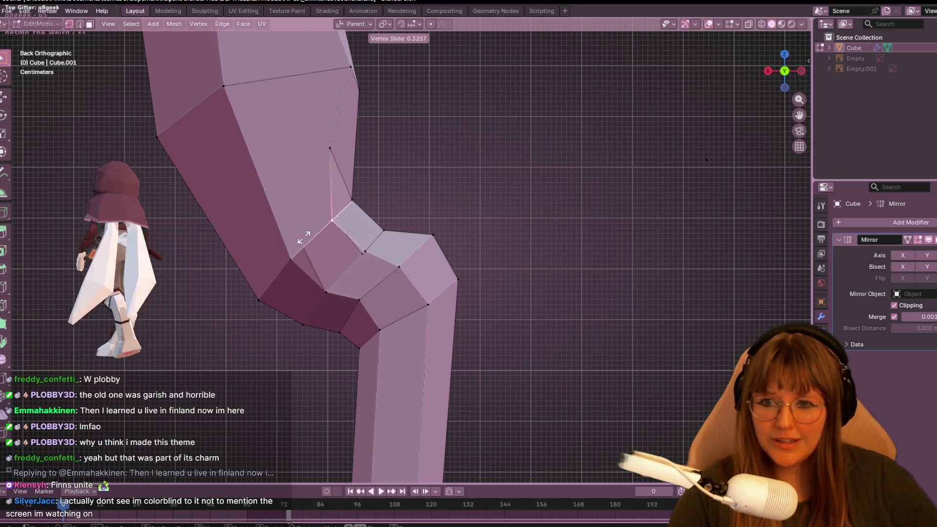
pyautogui.click(303, 239)
pyautogui.click(355, 262)
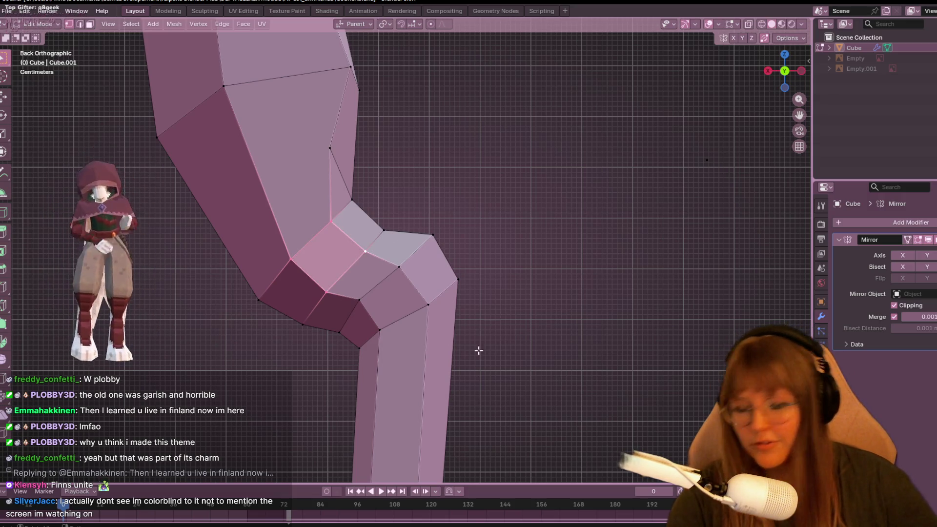
pyautogui.scroll(-2, 385, 158)
pyautogui.hotkey('ctrl', 'z')
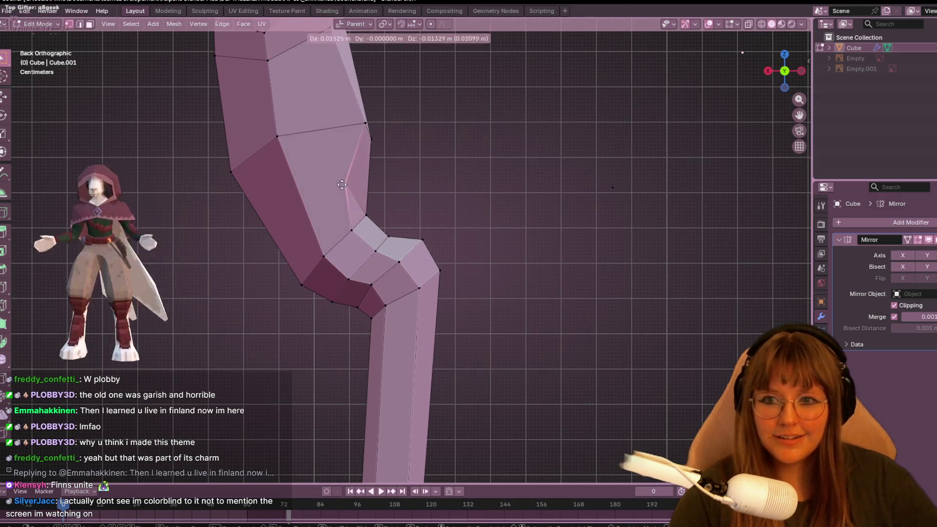
pyautogui.press('g')
pyautogui.press('g')
pyautogui.click(372, 259)
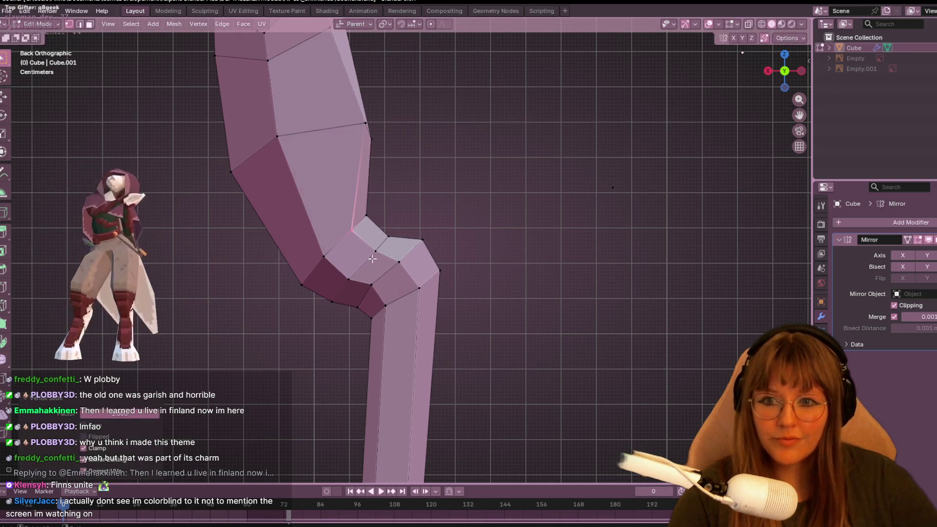
# Move a thigh vertex to refine the thigh outline.
pyautogui.press('g')
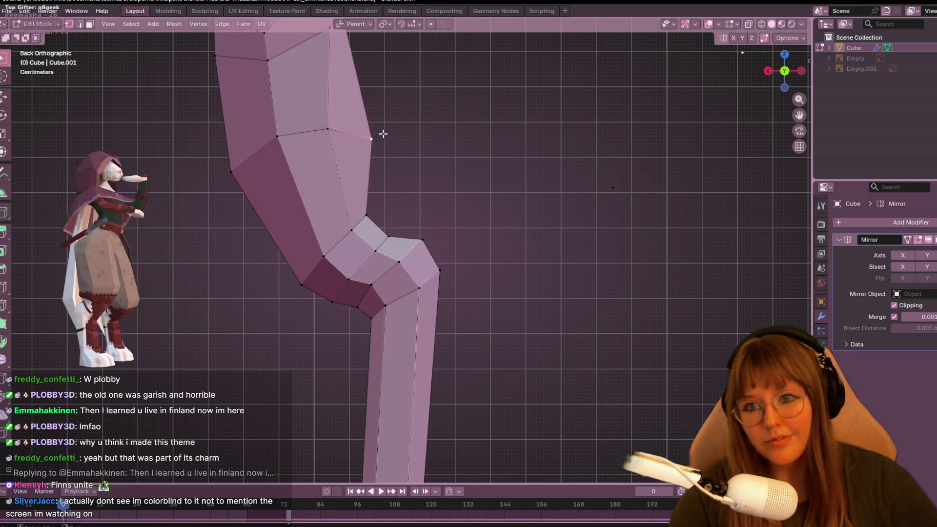
pyautogui.click(370, 112)
pyautogui.scroll(-3, 441, 102)
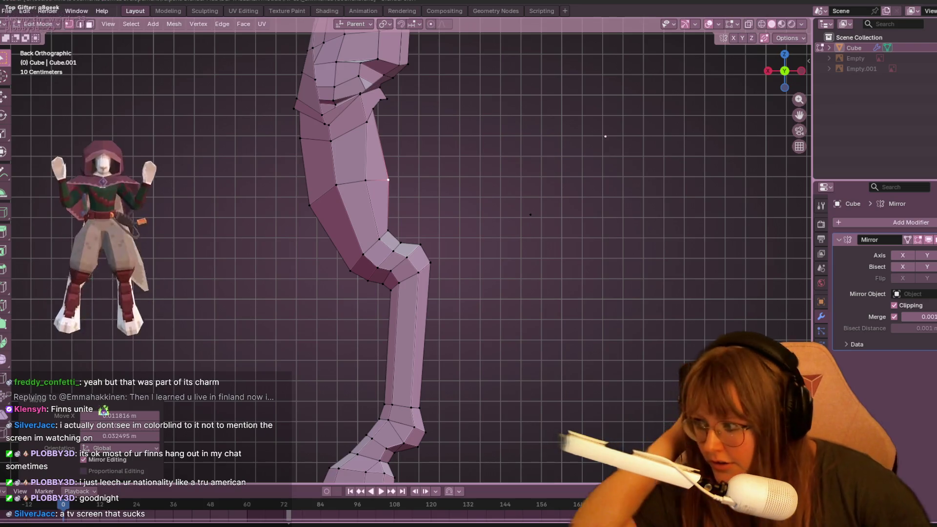
pyautogui.press('XF86AudioLowerVolume')
pyautogui.press('XF86AudioRaiseVolume')
pyautogui.press('XF86AudioRaiseVolume')
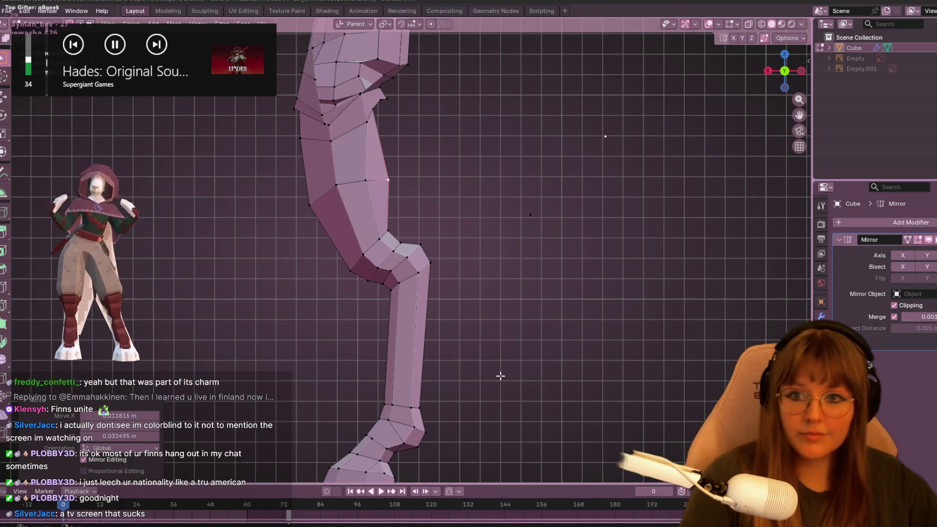
pyautogui.moveTo(389, 126); pyautogui.dragTo(426, 194, button='middle')
# Nudge the knee vertex and move an upper-thigh vertex about 0.0102 m along X.
pyautogui.click(408, 224)
pyautogui.press('g')
pyautogui.click(412, 223)
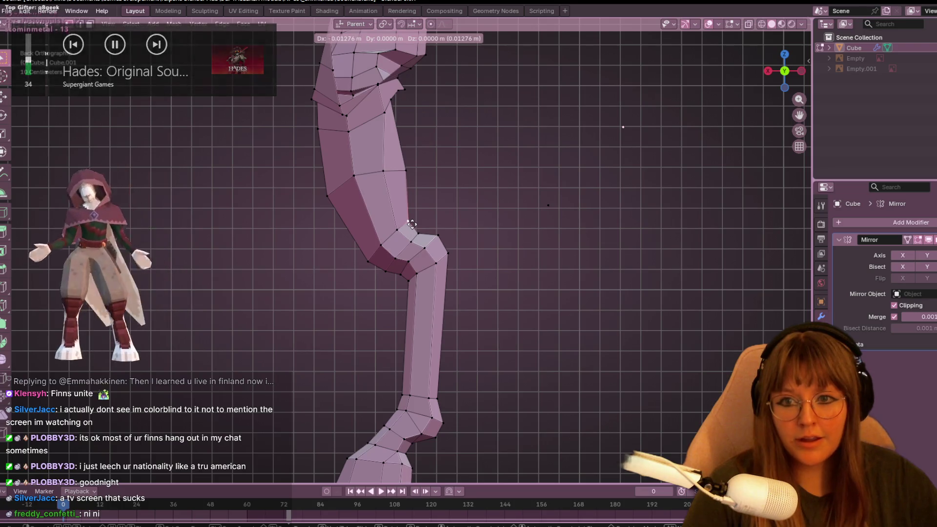
pyautogui.keyDown('shift'); pyautogui.moveTo(437, 114); pyautogui.dragTo(462, 121, button='middle'); pyautogui.keyUp('shift')
pyautogui.click(425, 115)
pyautogui.press('g')
pyautogui.click(433, 123)
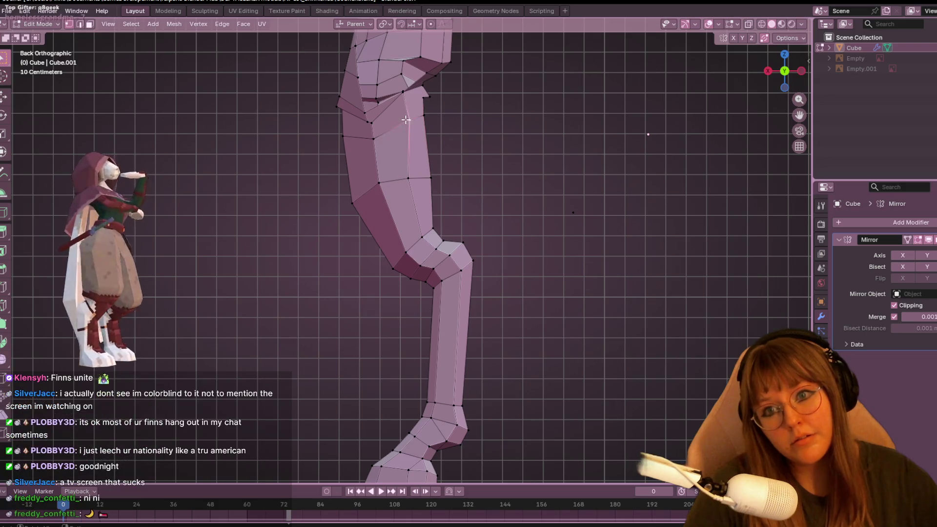
pyautogui.moveTo(434, 124)
pyautogui.mouseDown(button='middle')
pyautogui.moveTo(446, 160)
pyautogui.moveTo(397, 192)
pyautogui.moveTo(293, 119)
pyautogui.moveTo(430, 146)
pyautogui.moveTo(485, 130)
pyautogui.moveTo(525, 148)
pyautogui.moveTo(450, 129)
pyautogui.mouseUp(button='middle')
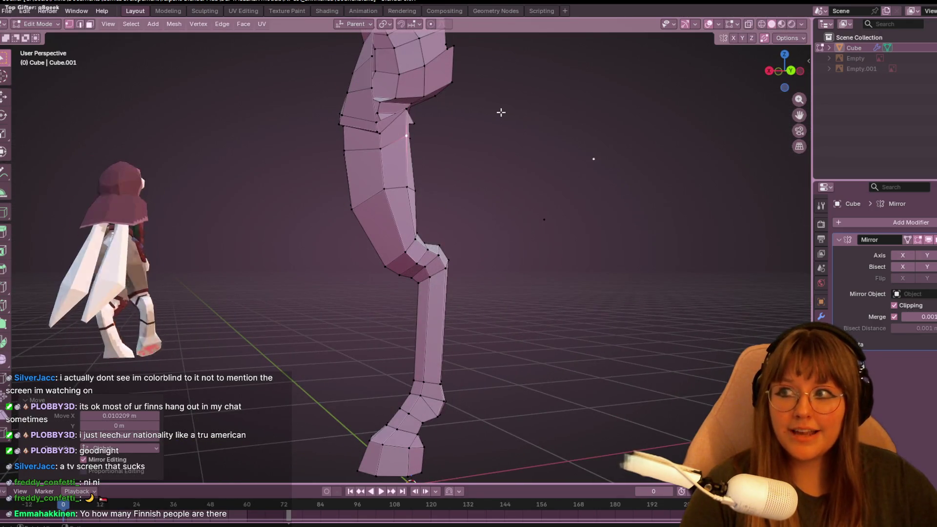
# In Back view, shift thigh vertices sideways near the hip.
pyautogui.click(791, 70)
pyautogui.scroll(2, 529, 104)
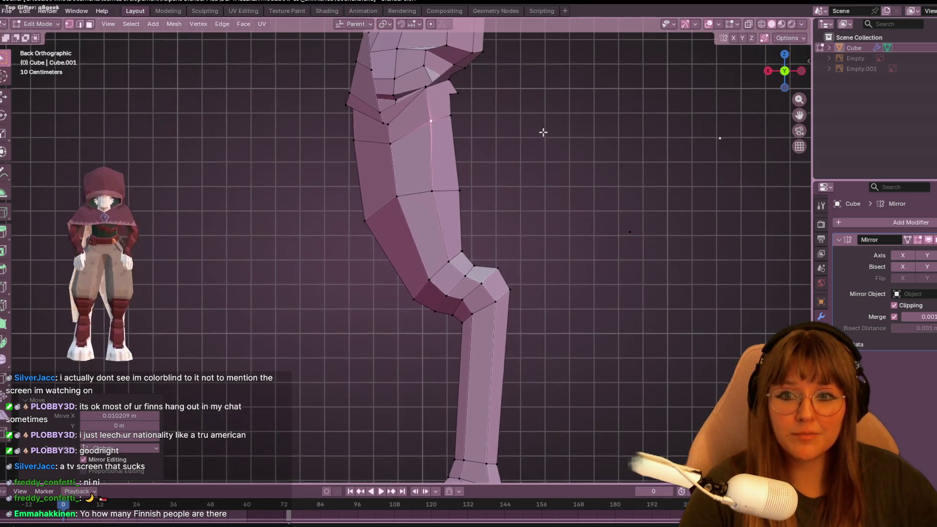
pyautogui.press('g')
pyautogui.click(395, 210)
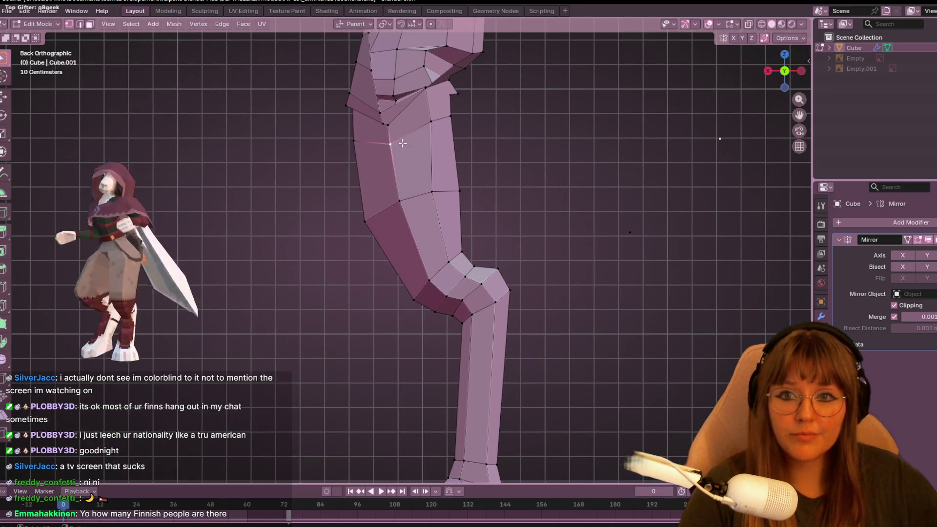
pyautogui.click(447, 117)
pyautogui.press('g')
pyautogui.click(434, 121)
pyautogui.press('g')
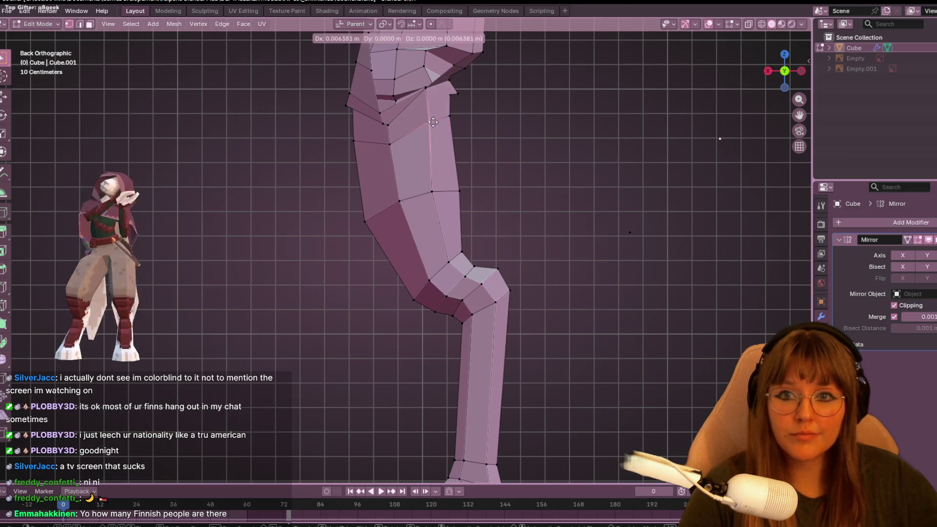
pyautogui.click(431, 123)
# Nudge thigh vertices in the side and Right orthographic views, pulling one back along the thigh.
pyautogui.moveTo(534, 108)
pyautogui.keyDown('shift'); pyautogui.mouseDown(button='middle')
pyautogui.moveTo(543, 131)
pyautogui.moveTo(467, 130)
pyautogui.mouseUp(button='middle'); pyautogui.keyUp('shift')
pyautogui.press('g')
pyautogui.click(406, 164)
pyautogui.moveTo(407, 164)
pyautogui.mouseDown(button='middle')
pyautogui.moveTo(478, 130)
pyautogui.moveTo(449, 173)
pyautogui.moveTo(335, 167)
pyautogui.moveTo(680, 95)
pyautogui.mouseUp(button='middle')
pyautogui.press('g')
pyautogui.click(680, 96)
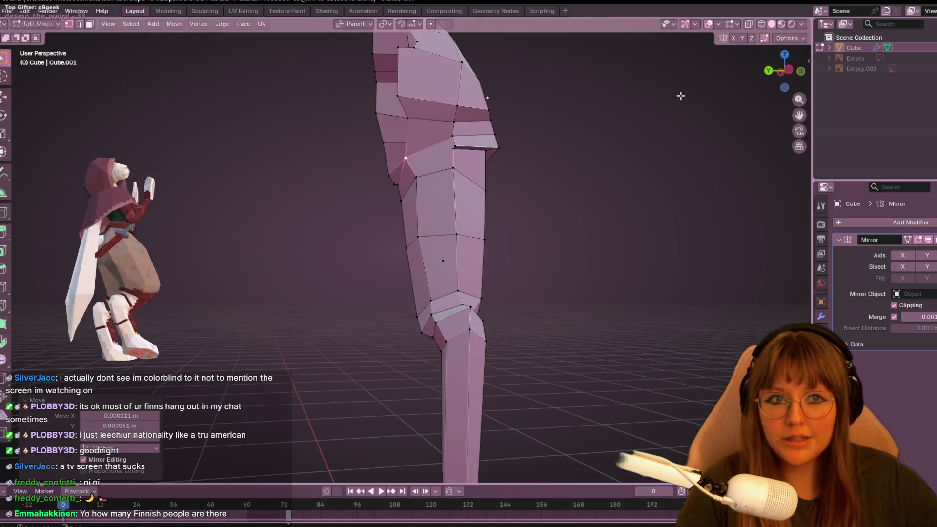
pyautogui.click(791, 69)
pyautogui.press('g')
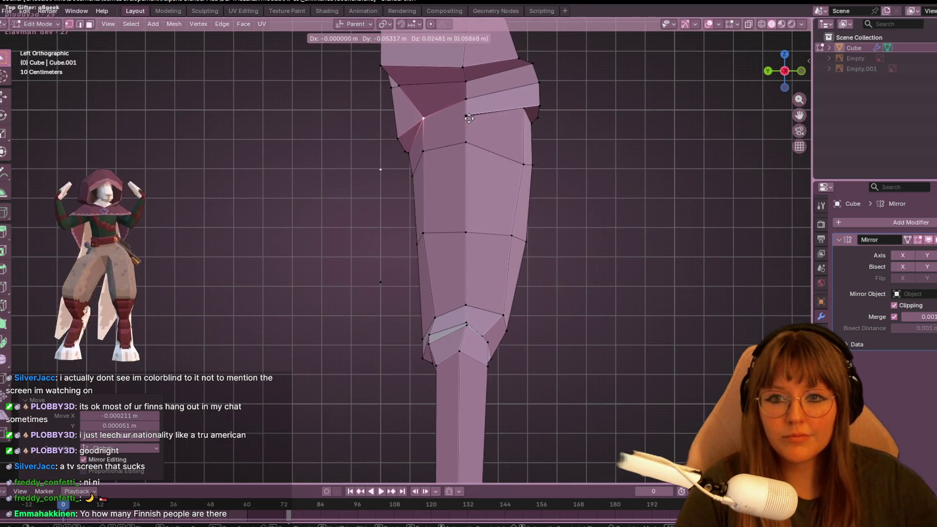
pyautogui.click(437, 117)
pyautogui.moveTo(438, 117)
pyautogui.mouseDown(button='middle')
pyautogui.moveTo(519, 167)
pyautogui.moveTo(456, 93)
pyautogui.moveTo(424, 180)
pyautogui.moveTo(447, 130)
pyautogui.moveTo(416, 153)
pyautogui.moveTo(412, 192)
pyautogui.moveTo(439, 219)
pyautogui.moveTo(796, 61)
pyautogui.mouseUp(button='middle')
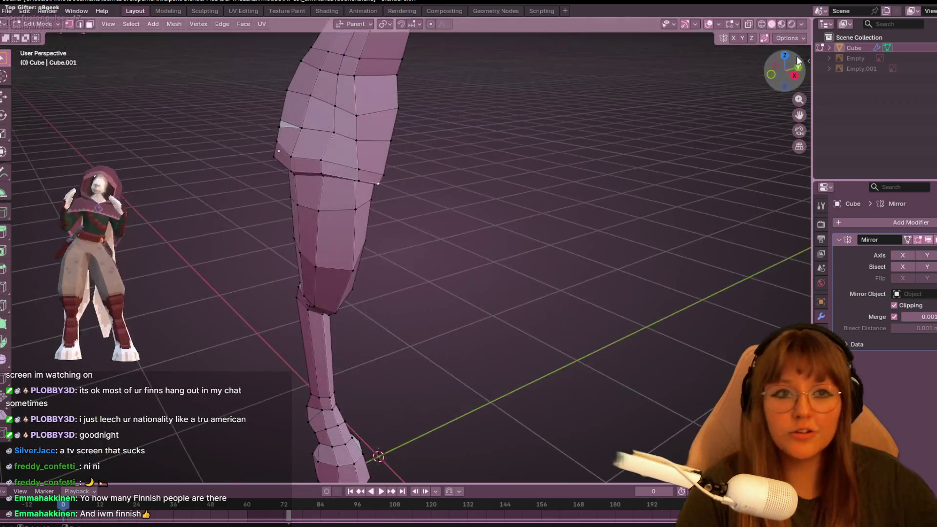
pyautogui.click(793, 76)
pyautogui.press('g')
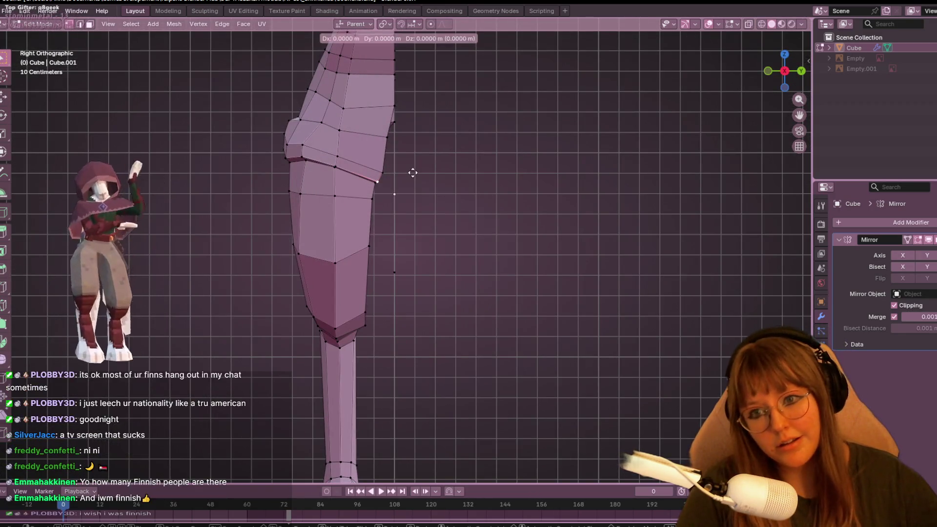
pyautogui.click(413, 173)
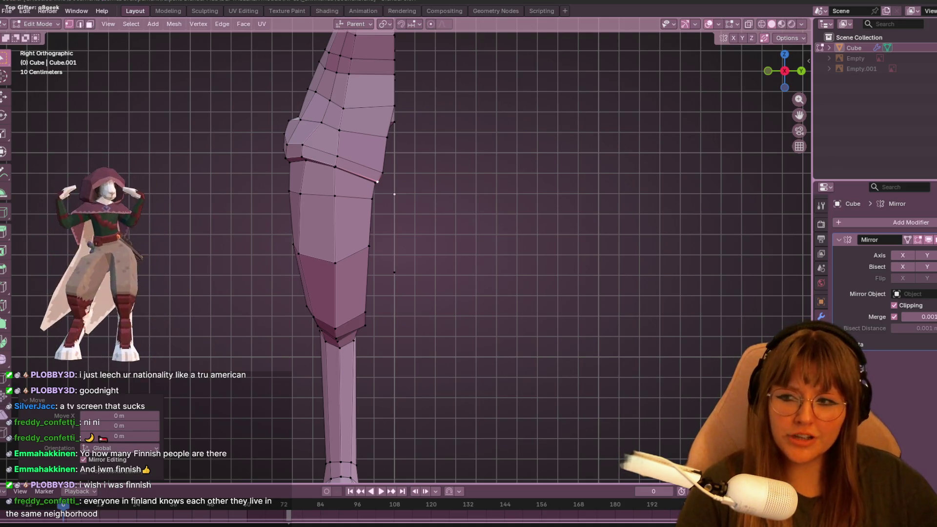
# Orbit around the leg to inspect the thigh, shin and hoof.
pyautogui.moveTo(324, 123)
pyautogui.keyDown('shift'); pyautogui.mouseDown(button='middle')
pyautogui.moveTo(341, 59)
pyautogui.moveTo(512, 433)
pyautogui.moveTo(487, 433)
pyautogui.moveTo(399, 482)
pyautogui.mouseUp(button='middle'); pyautogui.keyUp('shift')
pyautogui.scroll(-3, 264, 468)
pyautogui.moveTo(389, 365)
pyautogui.mouseDown(button='middle')
pyautogui.moveTo(594, 356)
pyautogui.moveTo(613, 341)
pyautogui.moveTo(581, 328)
pyautogui.moveTo(414, 334)
pyautogui.moveTo(372, 299)
pyautogui.moveTo(554, 268)
pyautogui.moveTo(743, 292)
pyautogui.moveTo(309, 402)
pyautogui.moveTo(548, 389)
pyautogui.moveTo(467, 280)
pyautogui.moveTo(427, 268)
pyautogui.moveTo(688, 306)
pyautogui.moveTo(776, 328)
pyautogui.moveTo(176, 328)
pyautogui.moveTo(272, 323)
pyautogui.moveTo(15, 189)
pyautogui.mouseUp(button='middle')
pyautogui.scroll(3, 309, 401)
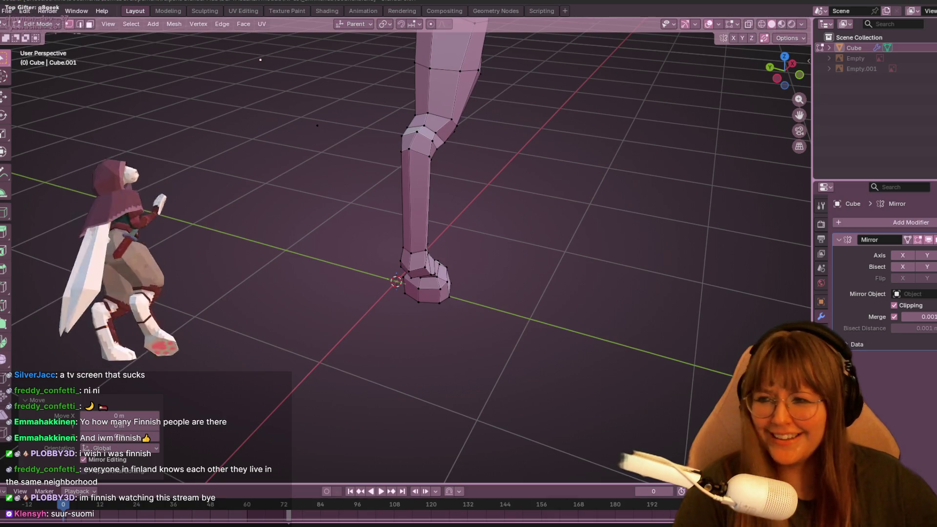
pyautogui.moveTo(506, 122)
pyautogui.mouseDown(button='middle')
pyautogui.moveTo(473, 199)
pyautogui.moveTo(418, 178)
pyautogui.mouseUp(button='middle')
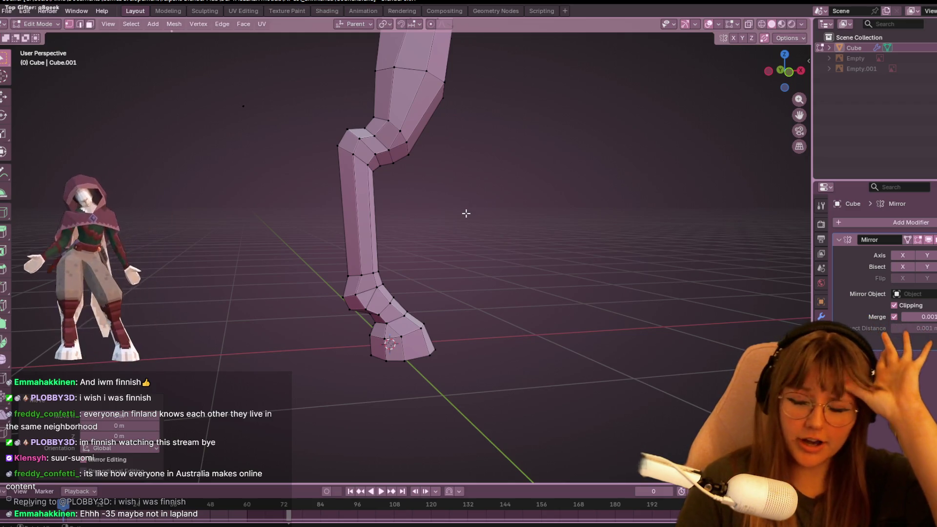
# In Front view, slide the mid-thigh vertices along their edges.
pyautogui.moveTo(467, 212); pyautogui.dragTo(561, 146, button='middle')
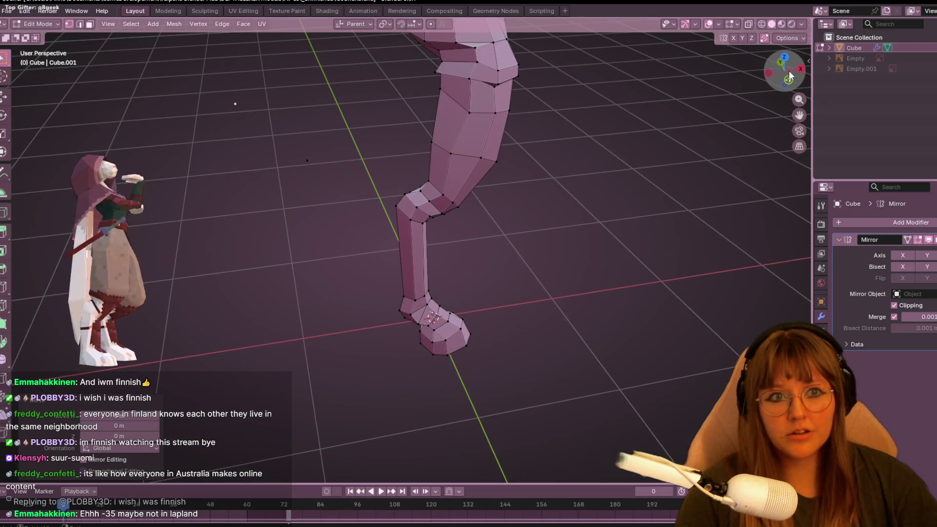
pyautogui.click(789, 70)
pyautogui.scroll(1, 442, 142)
pyautogui.scroll(3, 442, 141)
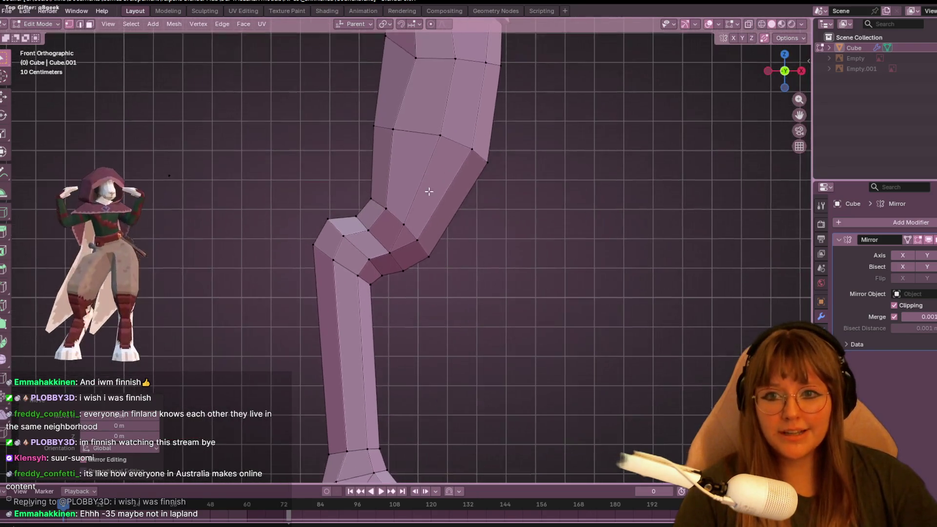
pyautogui.click(406, 221)
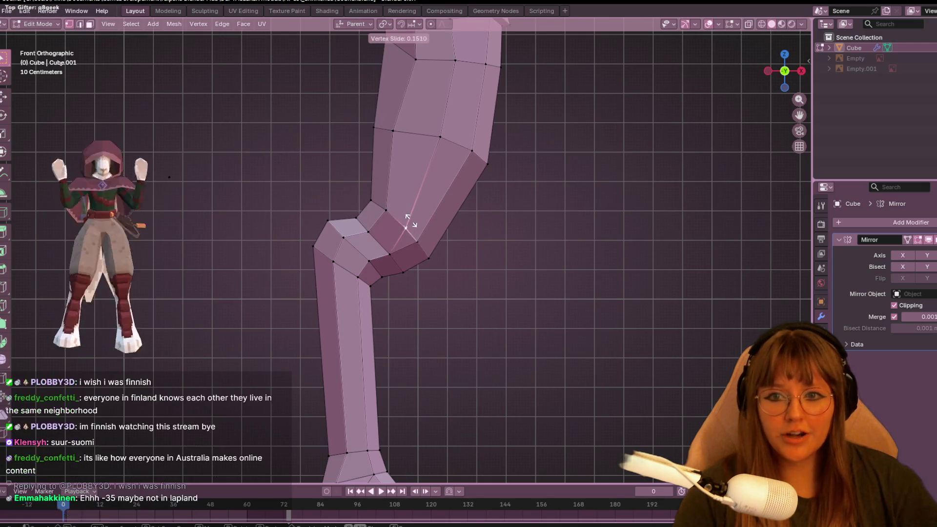
pyautogui.keyDown('shift'); pyautogui.moveTo(407, 220); pyautogui.dragTo(407, 244, button='middle'); pyautogui.keyUp('shift')
pyautogui.click(394, 166)
pyautogui.click(442, 159)
pyautogui.press('g')
pyautogui.press('x')
pyautogui.press('Return')
# Raise a vertex at the top of the thigh, then check it at an angle.
pyautogui.keyDown('shift'); pyautogui.moveTo(504, 184); pyautogui.dragTo(505, 242, button='middle'); pyautogui.keyUp('shift')
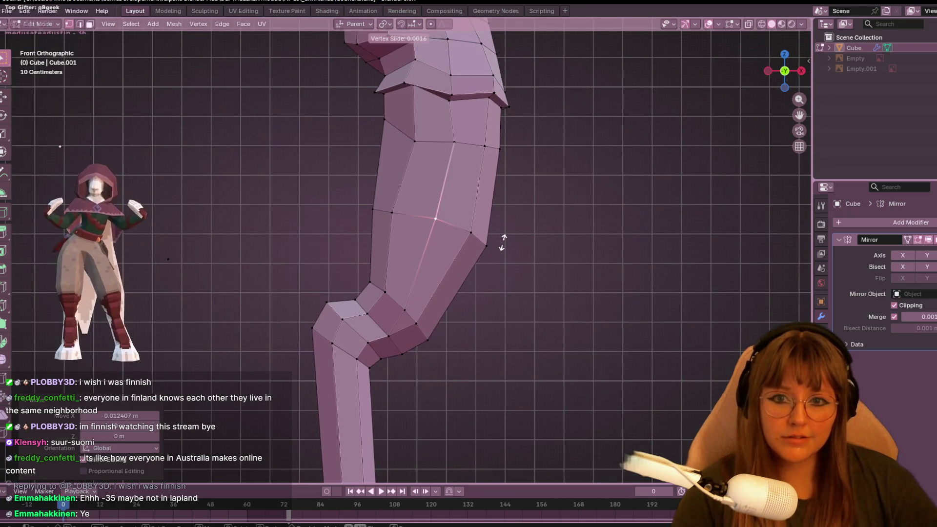
pyautogui.click(415, 142)
pyautogui.press('g')
pyautogui.keyDown('shift'); pyautogui.moveTo(405, 143); pyautogui.dragTo(411, 170, button='middle'); pyautogui.keyUp('shift')
pyautogui.click(407, 151)
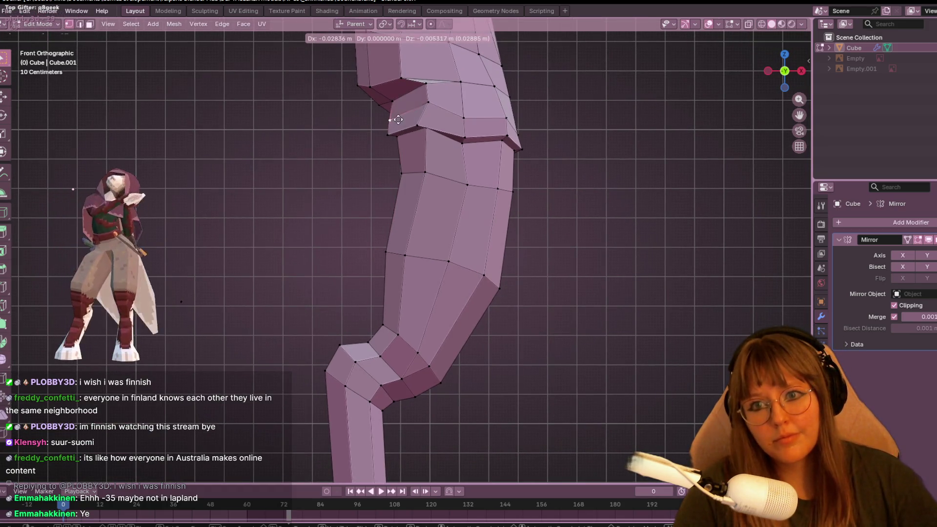
pyautogui.moveTo(405, 112); pyautogui.dragTo(585, 118, button='middle')
pyautogui.moveTo(343, 129)
pyautogui.mouseDown(button='middle')
pyautogui.moveTo(448, 161)
pyautogui.moveTo(510, 76)
pyautogui.moveTo(358, 125)
pyautogui.moveTo(462, 211)
pyautogui.moveTo(453, 186)
pyautogui.moveTo(410, 178)
pyautogui.mouseUp(button='middle')
# In the side orthographic view, raise the upper-thigh side vertex up and outward.
pyautogui.press('x')
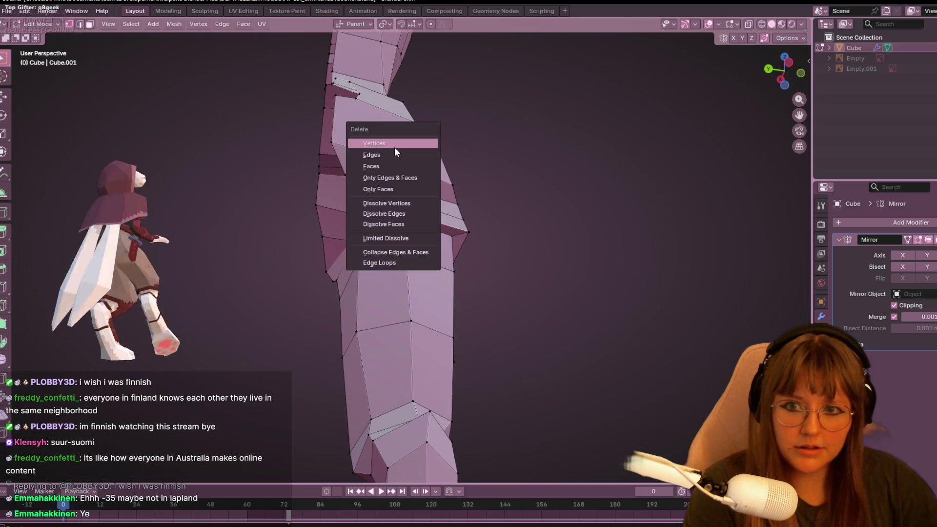
pyautogui.click(394, 149)
pyautogui.moveTo(394, 149)
pyautogui.mouseDown(button='middle')
pyautogui.moveTo(465, 254)
pyautogui.moveTo(537, 244)
pyautogui.mouseUp(button='middle')
pyautogui.click(799, 76)
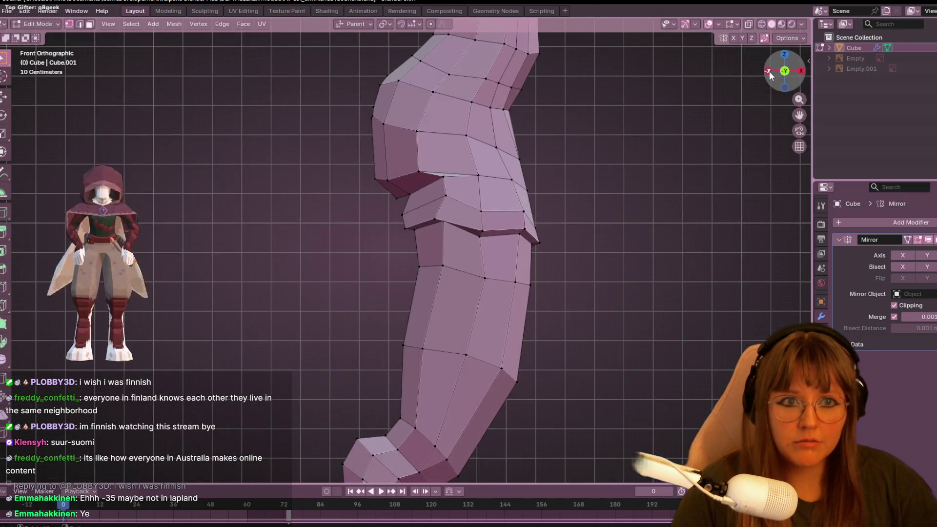
pyautogui.click(769, 72)
pyautogui.click(492, 172)
pyautogui.press('g')
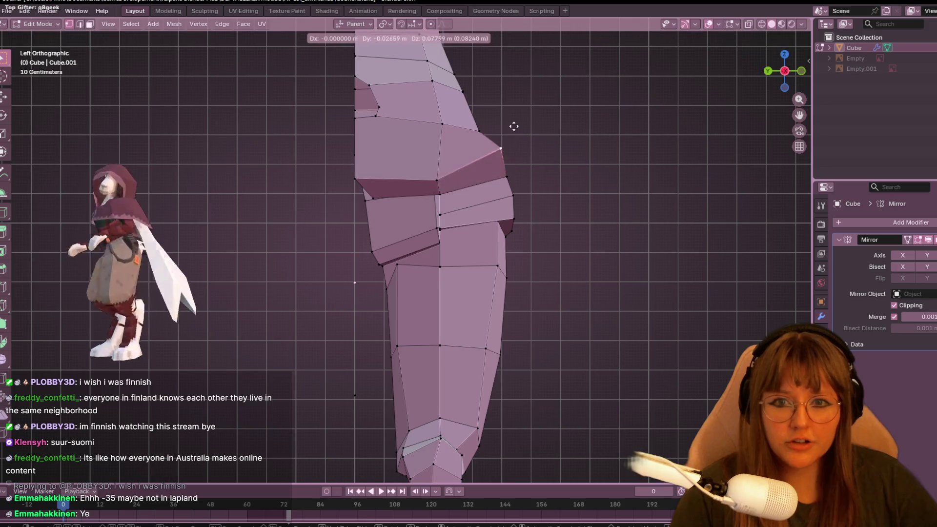
pyautogui.click(500, 137)
pyautogui.press('g')
pyautogui.click(498, 108)
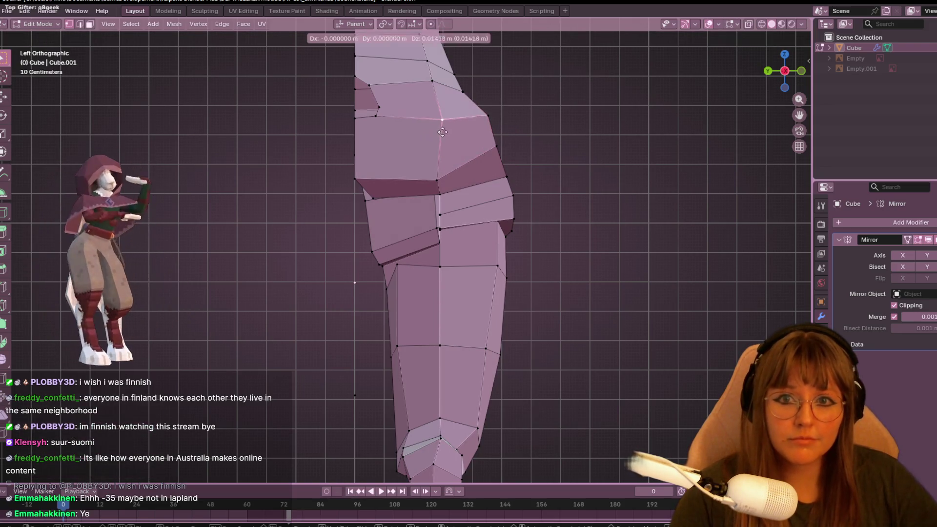
pyautogui.scroll(-3, 552, 175)
pyautogui.moveTo(552, 175)
pyautogui.mouseDown(button='middle')
pyautogui.moveTo(318, 180)
pyautogui.moveTo(361, 292)
pyautogui.moveTo(488, 244)
pyautogui.moveTo(594, 294)
pyautogui.moveTo(318, 161)
pyautogui.moveTo(127, 154)
pyautogui.moveTo(544, 256)
pyautogui.moveTo(230, 155)
pyautogui.moveTo(488, 219)
pyautogui.moveTo(710, 247)
pyautogui.moveTo(360, 406)
pyautogui.moveTo(350, 439)
pyautogui.moveTo(451, 305)
pyautogui.mouseUp(button='middle')
pyautogui.moveTo(488, 342); pyautogui.dragTo(541, 339, button='middle')
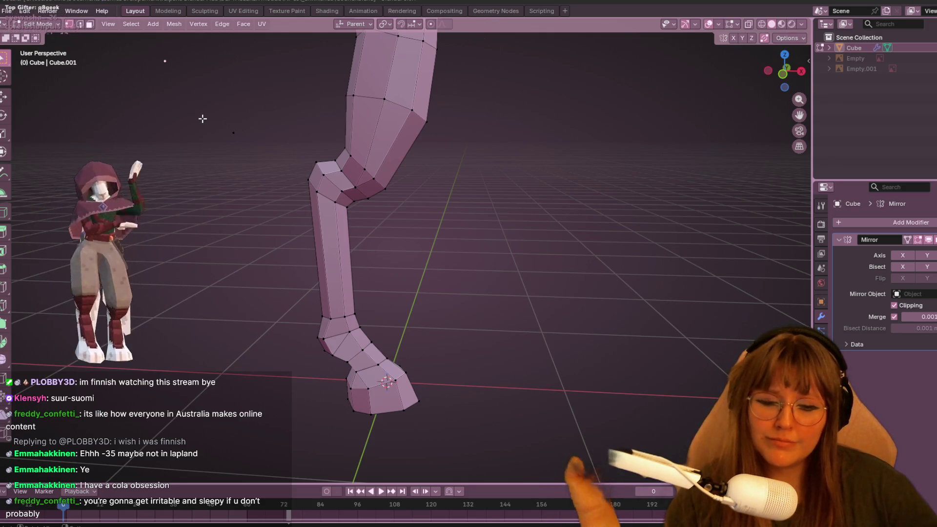
# Inspect both mirrored legs' knees and hooves, then return to Object Mode.
pyautogui.moveTo(460, 195); pyautogui.dragTo(517, 210, button='middle')
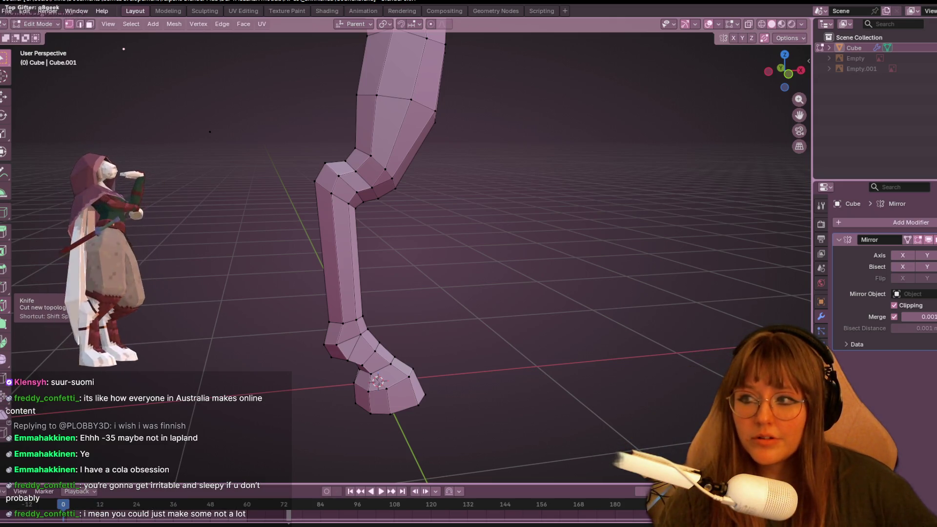
pyautogui.moveTo(517, 236); pyautogui.dragTo(459, 240, button='middle')
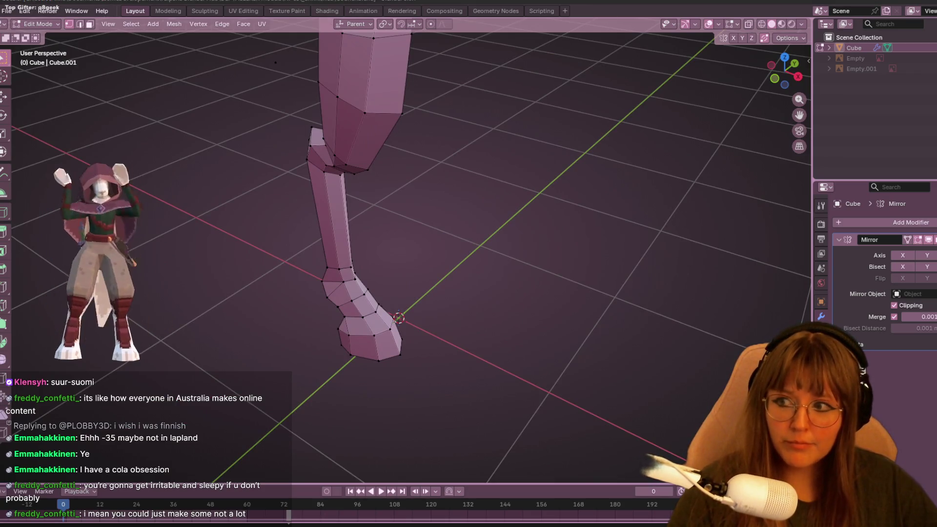
pyautogui.moveTo(185, 141)
pyautogui.mouseDown(button='middle')
pyautogui.moveTo(299, 156)
pyautogui.moveTo(283, 72)
pyautogui.mouseUp(button='middle')
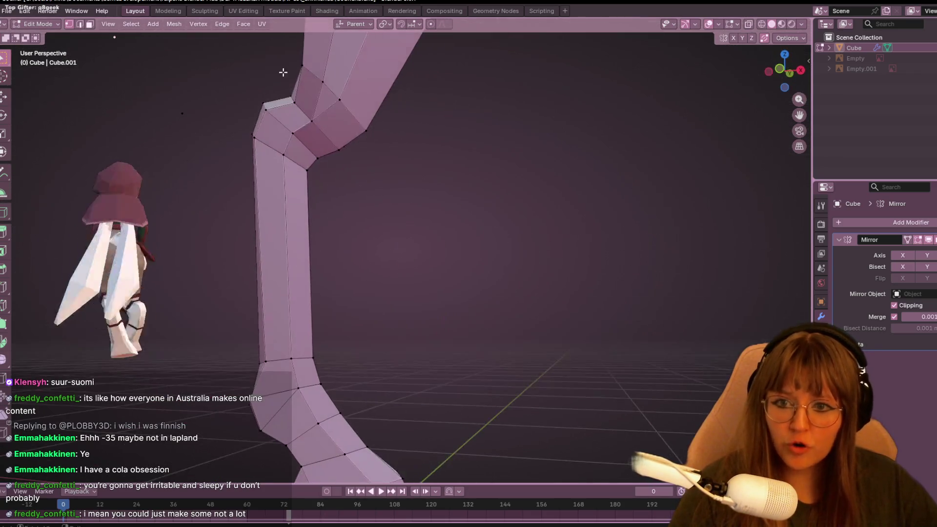
pyautogui.moveTo(585, 332)
pyautogui.mouseDown(button='middle')
pyautogui.moveTo(625, 256)
pyautogui.moveTo(586, 221)
pyautogui.moveTo(607, 221)
pyautogui.moveTo(579, 209)
pyautogui.moveTo(584, 199)
pyautogui.mouseUp(button='middle')
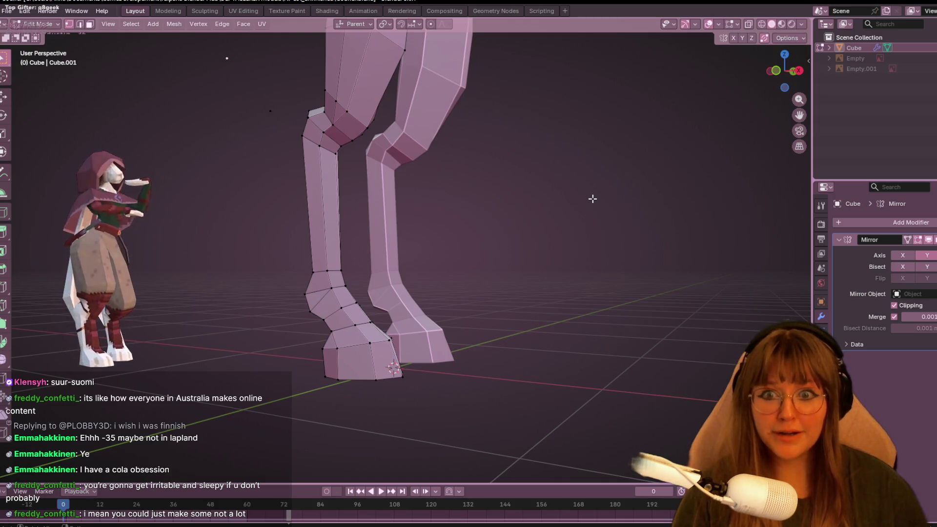
pyautogui.press('Tab')
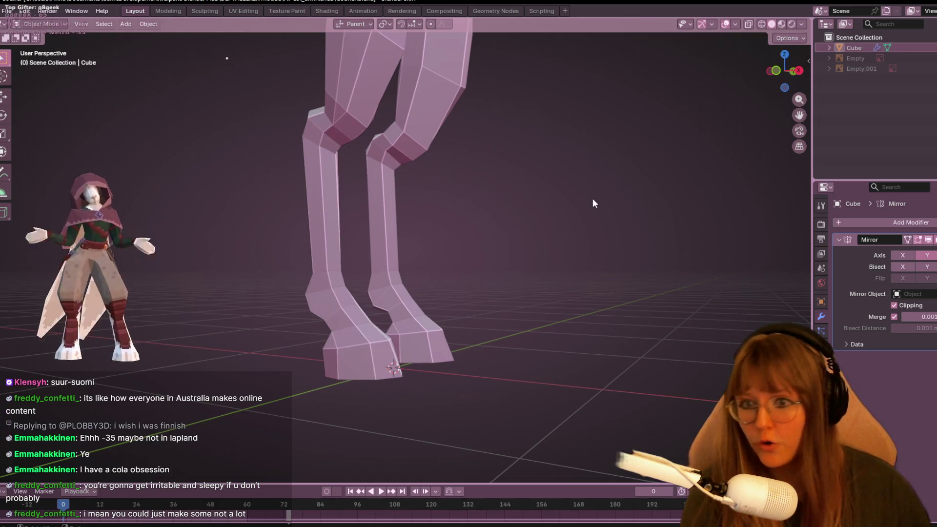
pyautogui.keyDown('shift'); pyautogui.moveTo(612, 264); pyautogui.dragTo(645, 255, button='middle'); pyautogui.keyUp('shift')
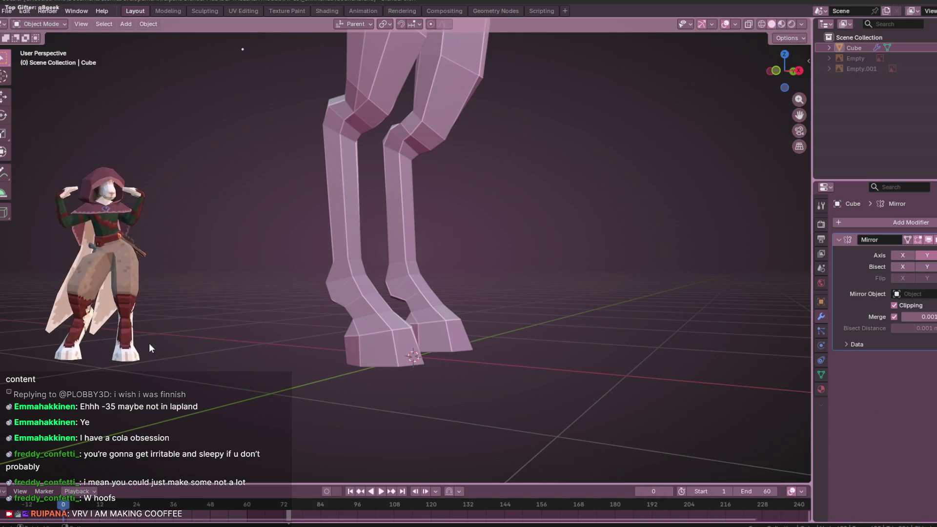
pyautogui.scroll(3, 362, 290)
pyautogui.moveTo(361, 290)
pyautogui.keyDown('shift'); pyautogui.mouseDown(button='middle')
pyautogui.moveTo(493, 259)
pyautogui.moveTo(506, 274)
pyautogui.moveTo(541, 282)
pyautogui.moveTo(532, 282)
pyautogui.mouseUp(button='middle'); pyautogui.keyUp('shift')
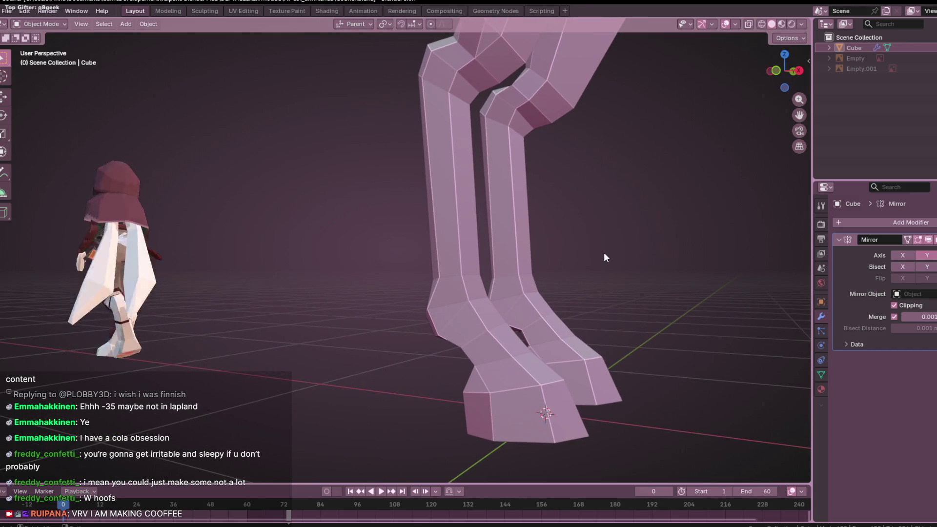
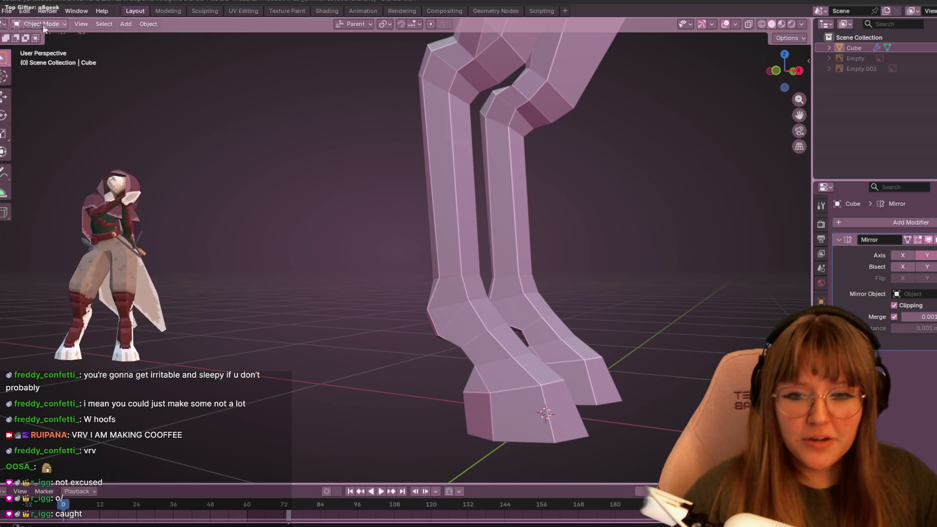
# Frame the upper leg in flat front view and enter Edit Mode.
pyautogui.moveTo(397, 263); pyautogui.dragTo(439, 258, button='middle')
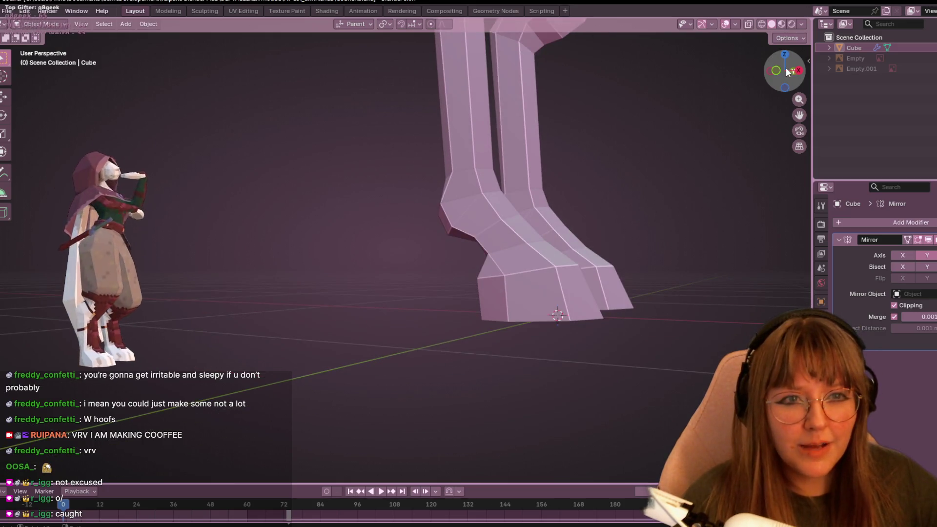
pyautogui.click(781, 73)
pyautogui.scroll(3, 412, 225)
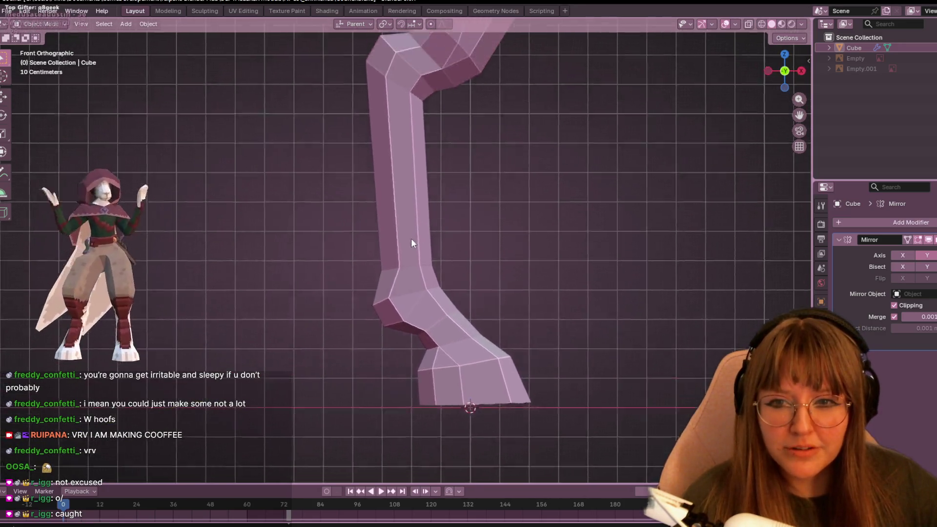
pyautogui.keyDown('shift'); pyautogui.moveTo(413, 225); pyautogui.dragTo(396, 329, button='middle'); pyautogui.keyUp('shift')
pyautogui.scroll(2, 433, 302)
pyautogui.scroll(-3, 433, 302)
pyautogui.scroll(3, 616, 104)
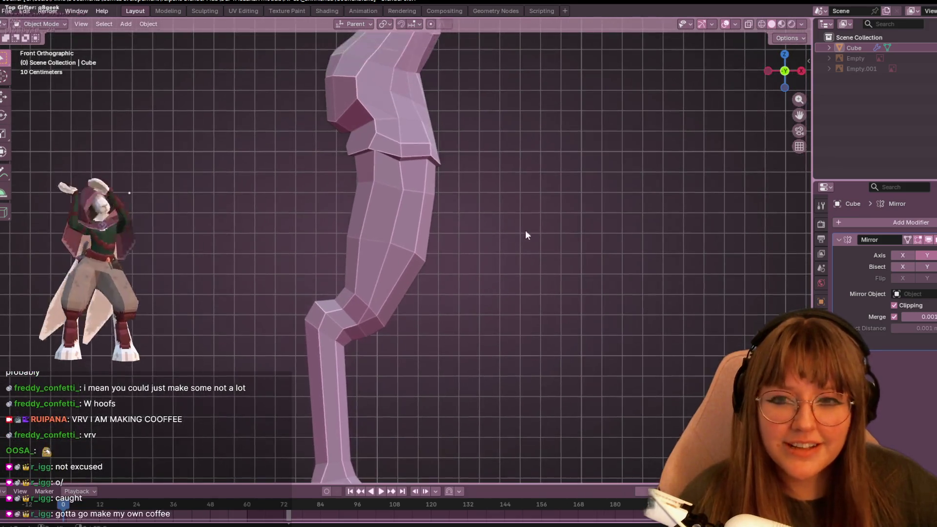
pyautogui.press('Tab')
# Slide the first hip vertex along its edge and move it further left.
pyautogui.click(366, 159)
pyautogui.press('g')
pyautogui.press('g')
pyautogui.click(368, 169)
pyautogui.scroll(3, 381, 178)
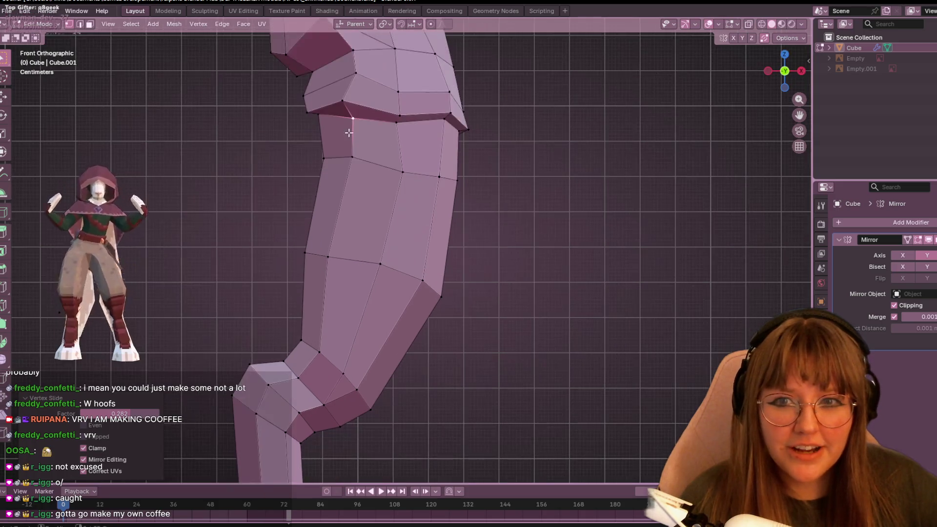
pyautogui.press('g')
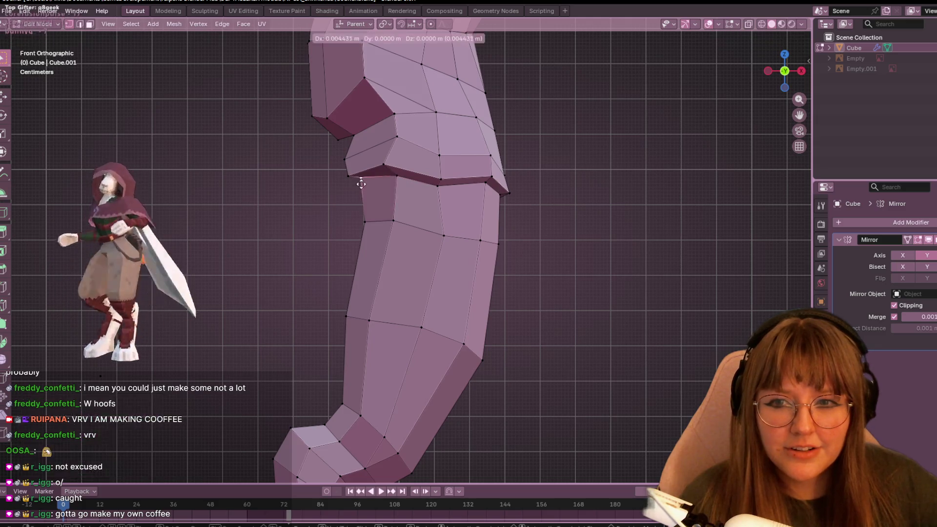
pyautogui.click(365, 182)
# Pull two more hip vertices lower and leftward to smooth the hip-thigh joint.
pyautogui.press('g')
pyautogui.click(383, 169)
pyautogui.press('g')
pyautogui.click(386, 174)
pyautogui.scroll(-2, 484, 163)
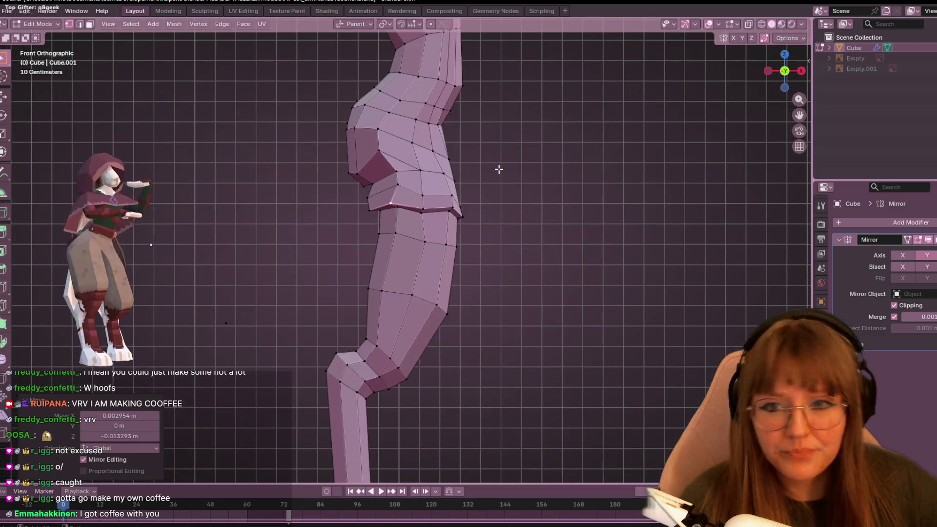
pyautogui.scroll(2, 510, 151)
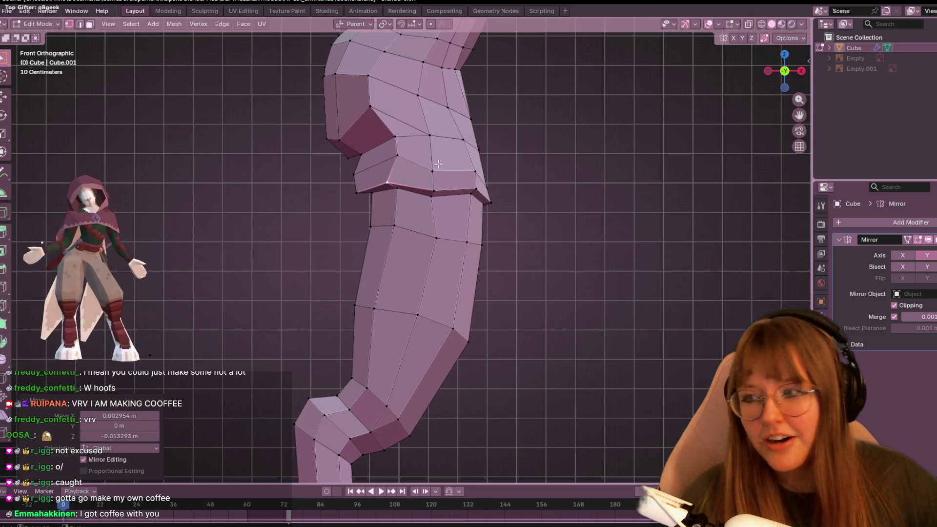
pyautogui.click(360, 154)
pyautogui.press('g')
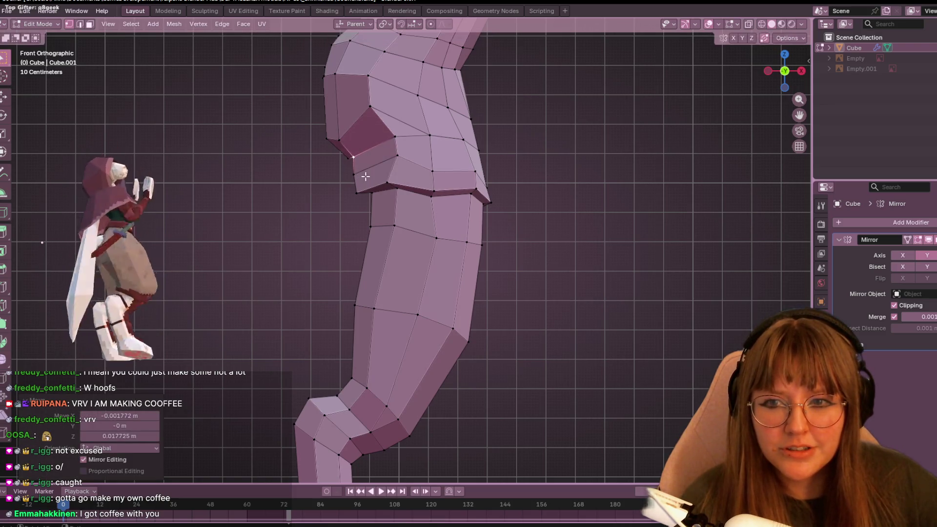
pyautogui.click(368, 173)
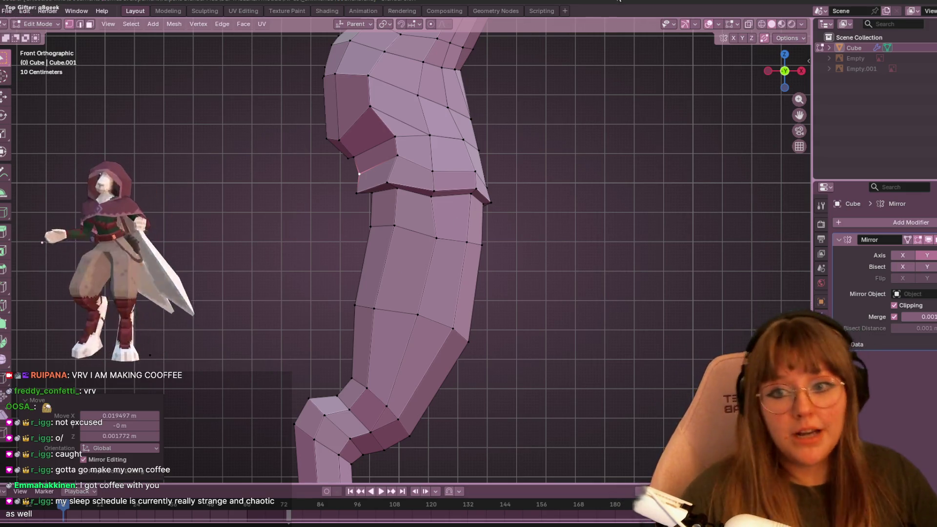
pyautogui.scroll(2, 521, 124)
pyautogui.scroll(-1, 531, 172)
pyautogui.scroll(-2, 533, 170)
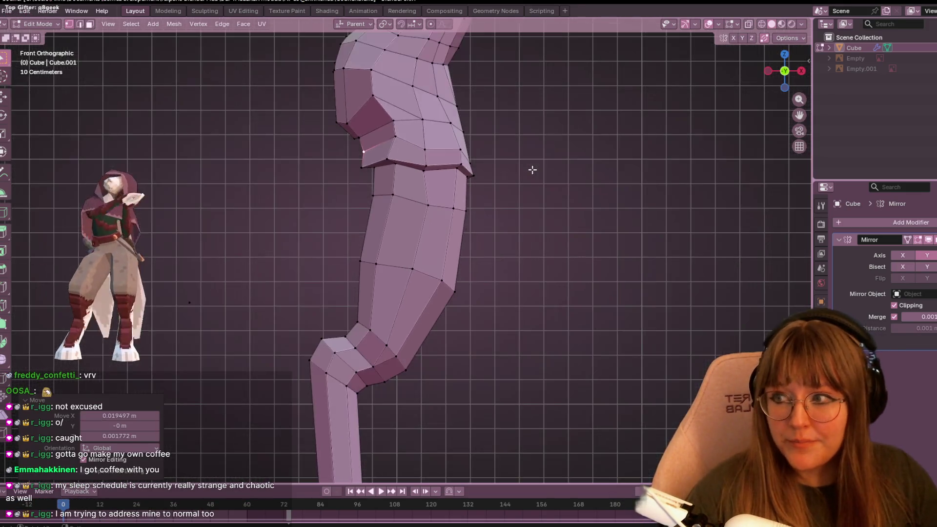
pyautogui.scroll(-5, 532, 170)
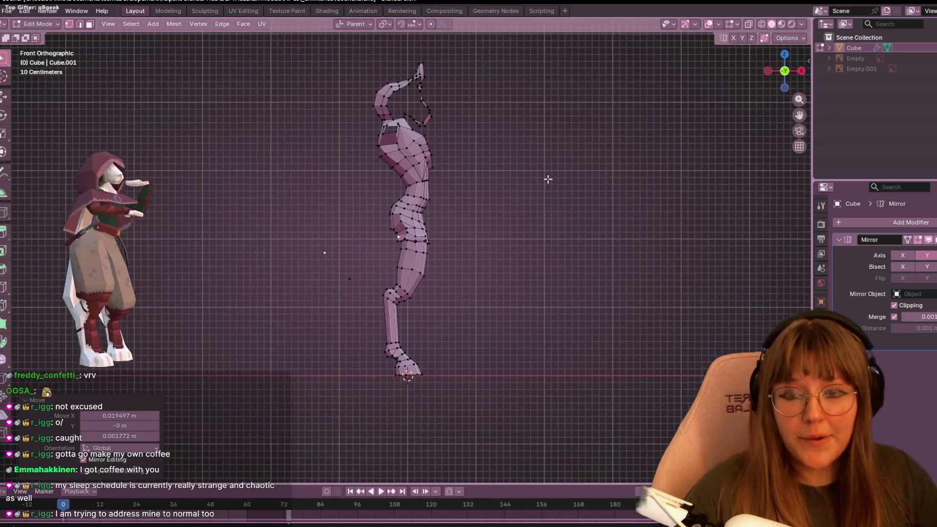
pyautogui.press('Tab')
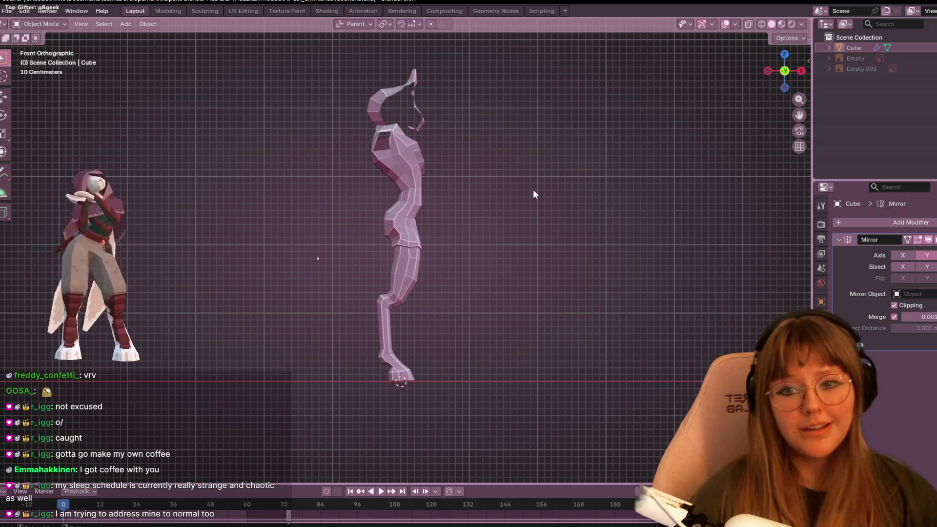
pyautogui.scroll(4, 496, 263)
pyautogui.moveTo(546, 268)
pyautogui.mouseDown(button='middle')
pyautogui.moveTo(560, 324)
pyautogui.moveTo(583, 274)
pyautogui.moveTo(561, 247)
pyautogui.moveTo(590, 259)
pyautogui.moveTo(519, 239)
pyautogui.moveTo(554, 238)
pyautogui.moveTo(536, 283)
pyautogui.moveTo(447, 278)
pyautogui.moveTo(350, 302)
pyautogui.moveTo(527, 269)
pyautogui.moveTo(391, 243)
pyautogui.moveTo(445, 268)
pyautogui.moveTo(536, 279)
pyautogui.moveTo(564, 262)
pyautogui.moveTo(795, 258)
pyautogui.moveTo(40, 277)
pyautogui.moveTo(180, 266)
pyautogui.moveTo(194, 256)
pyautogui.moveTo(195, 216)
pyautogui.moveTo(439, 205)
pyautogui.moveTo(464, 213)
pyautogui.mouseUp(button='middle')
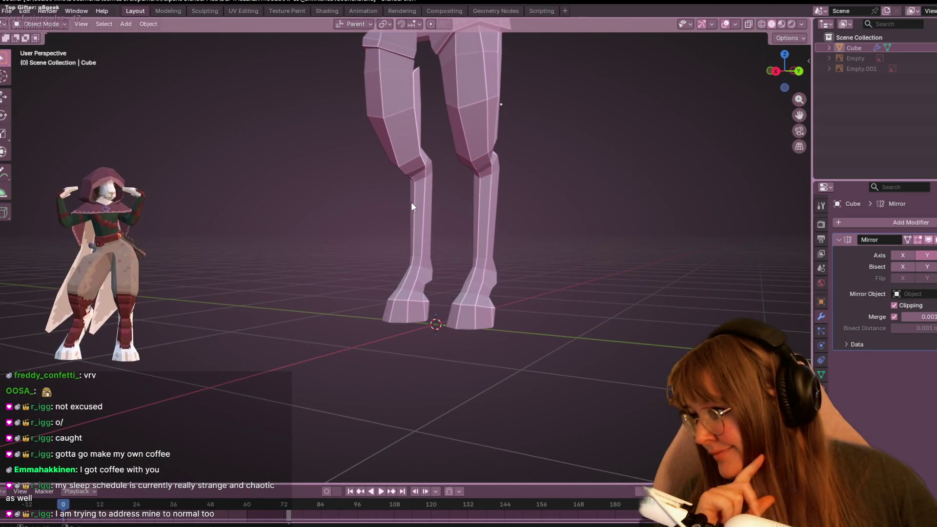
pyautogui.moveTo(396, 224)
pyautogui.mouseDown(button='middle')
pyautogui.moveTo(317, 259)
pyautogui.moveTo(438, 279)
pyautogui.moveTo(390, 271)
pyautogui.moveTo(513, 262)
pyautogui.moveTo(441, 109)
pyautogui.moveTo(496, 176)
pyautogui.moveTo(473, 192)
pyautogui.moveTo(471, 265)
pyautogui.mouseUp(button='middle')
pyautogui.click(464, 267)
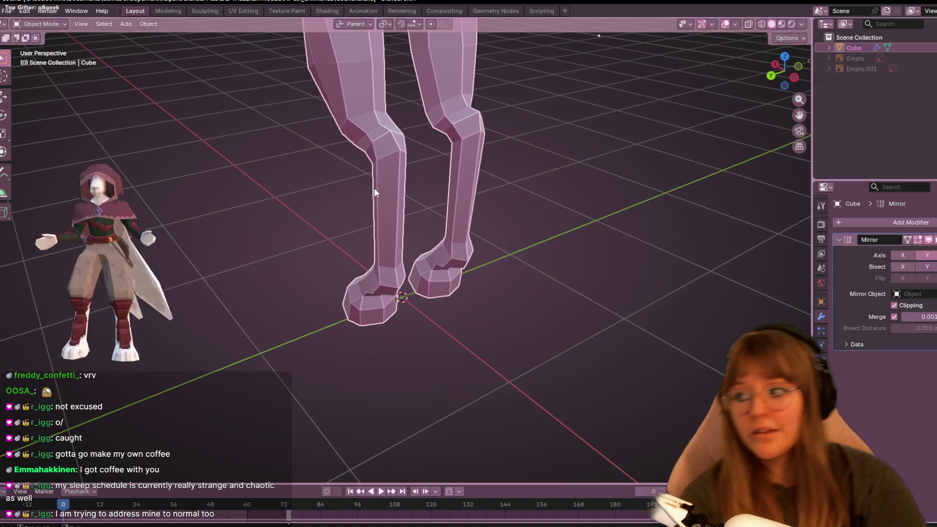
pyautogui.moveTo(770, 183)
pyautogui.mouseDown(button='middle')
pyautogui.moveTo(669, 221)
pyautogui.moveTo(514, 204)
pyautogui.moveTo(397, 160)
pyautogui.mouseUp(button='middle')
pyautogui.scroll(-2, 396, 160)
pyautogui.moveTo(435, 196)
pyautogui.mouseDown(button='middle')
pyautogui.moveTo(577, 195)
pyautogui.moveTo(628, 217)
pyautogui.moveTo(434, 283)
pyautogui.moveTo(508, 281)
pyautogui.moveTo(383, 307)
pyautogui.moveTo(490, 329)
pyautogui.mouseUp(button='middle')
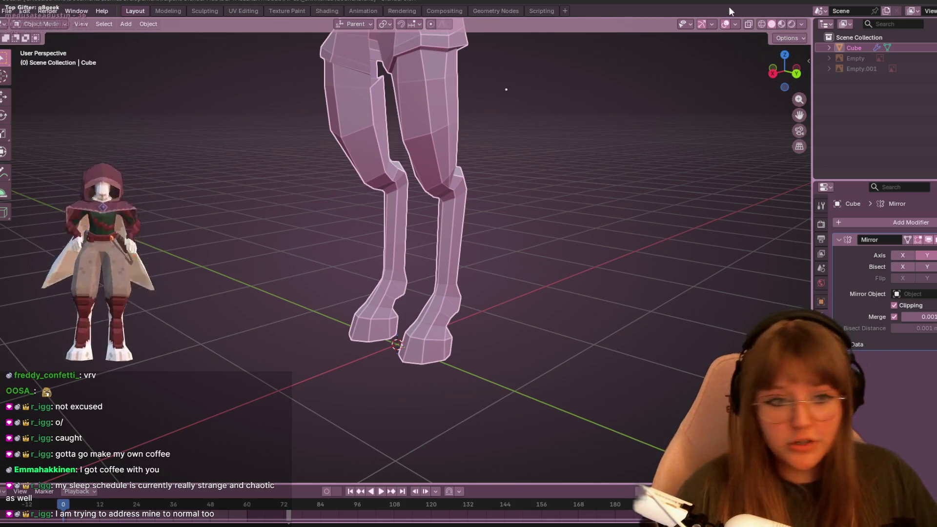
pyautogui.moveTo(561, 209)
pyautogui.mouseDown(button='middle')
pyautogui.moveTo(308, 193)
pyautogui.moveTo(233, 172)
pyautogui.mouseUp(button='middle')
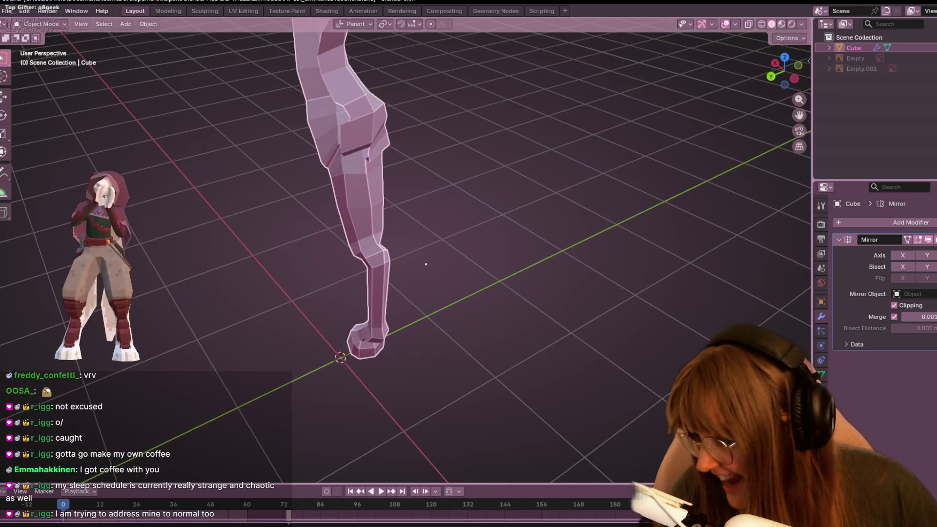
pyautogui.press('Tab')
pyautogui.moveTo(429, 163)
pyautogui.mouseDown(button='middle')
pyautogui.moveTo(529, 178)
pyautogui.moveTo(463, 124)
pyautogui.moveTo(464, 205)
pyautogui.moveTo(429, 177)
pyautogui.mouseUp(button='middle')
pyautogui.scroll(3, 462, 124)
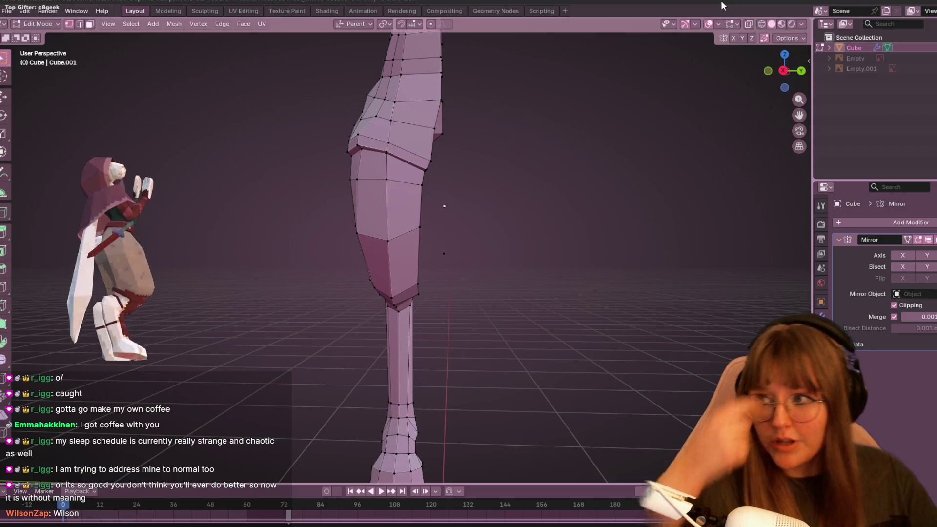
pyautogui.moveTo(517, 220)
pyautogui.mouseDown(button='middle')
pyautogui.moveTo(441, 205)
pyautogui.moveTo(402, 176)
pyautogui.mouseUp(button='middle')
pyautogui.moveTo(453, 329)
pyautogui.mouseDown(button='middle')
pyautogui.moveTo(453, 142)
pyautogui.moveTo(299, 234)
pyautogui.moveTo(342, 205)
pyautogui.mouseUp(button='middle')
pyautogui.moveTo(405, 107)
pyautogui.mouseDown(button='middle')
pyautogui.moveTo(509, 210)
pyautogui.moveTo(477, 199)
pyautogui.moveTo(376, 232)
pyautogui.moveTo(349, 224)
pyautogui.moveTo(399, 158)
pyautogui.moveTo(397, 218)
pyautogui.moveTo(777, 85)
pyautogui.mouseUp(button='middle')
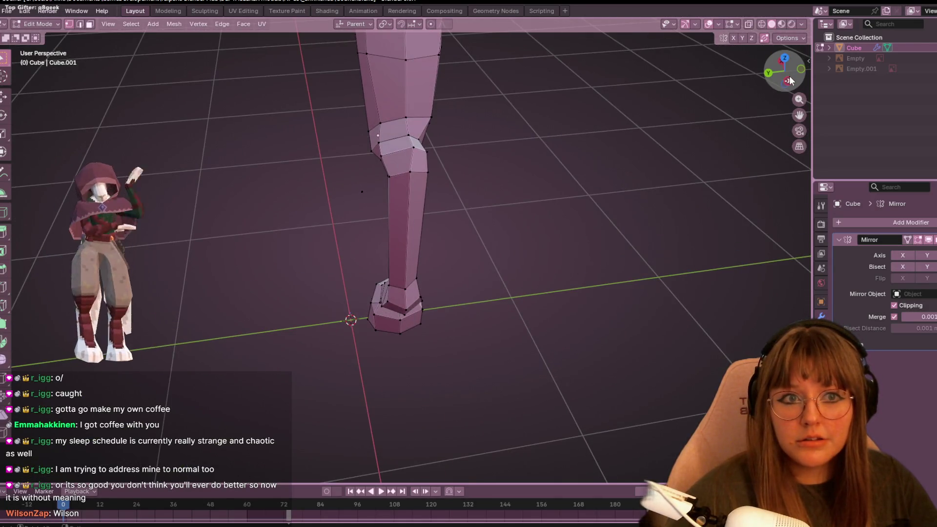
pyautogui.click(789, 81)
pyautogui.moveTo(356, 143)
pyautogui.mouseDown(button='middle')
pyautogui.moveTo(332, 244)
pyautogui.moveTo(310, 284)
pyautogui.moveTo(420, 254)
pyautogui.mouseUp(button='middle')
pyautogui.click(777, 69)
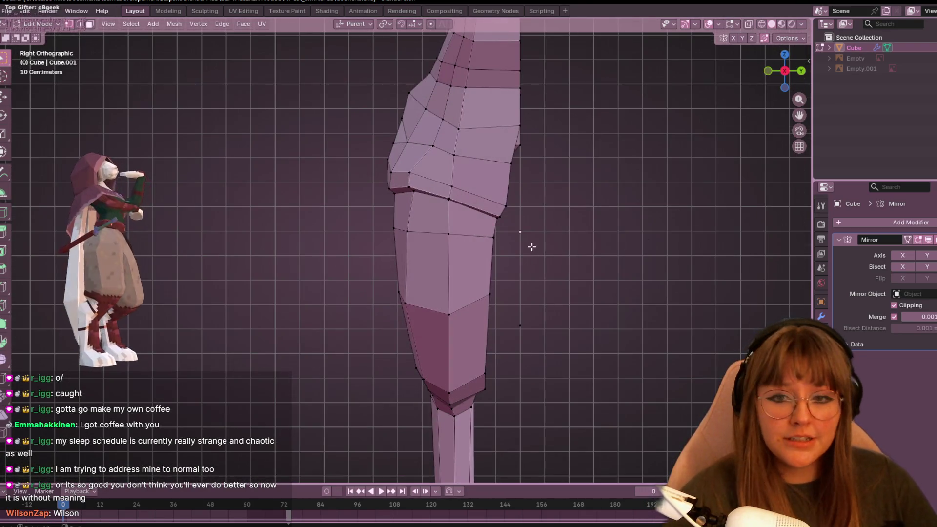
pyautogui.moveTo(441, 206)
pyautogui.mouseDown(button='middle')
pyautogui.moveTo(525, 245)
pyautogui.moveTo(313, 206)
pyautogui.moveTo(435, 187)
pyautogui.mouseUp(button='middle')
pyautogui.moveTo(545, 218)
pyautogui.mouseDown(button='middle')
pyautogui.moveTo(507, 139)
pyautogui.moveTo(535, 126)
pyautogui.moveTo(627, 145)
pyautogui.moveTo(540, 143)
pyautogui.mouseUp(button='middle')
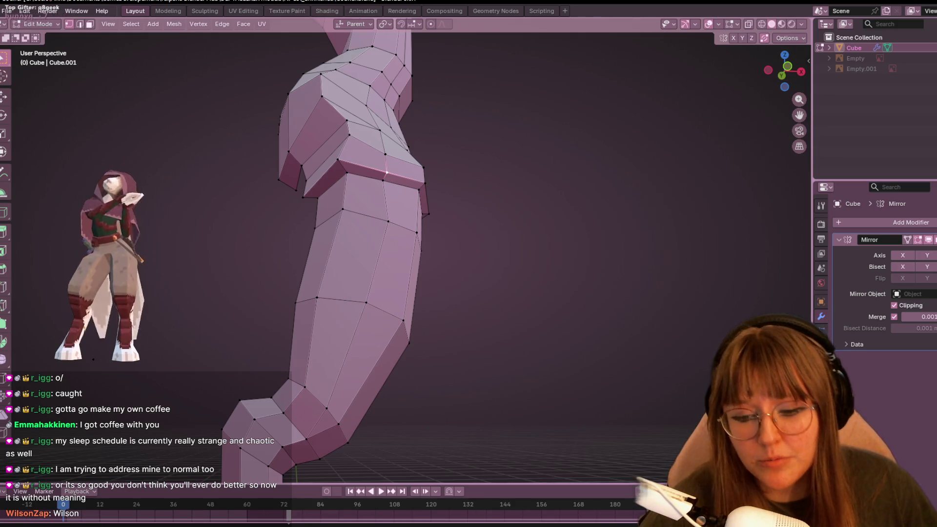
pyautogui.hotkey('alt', 'Tab')
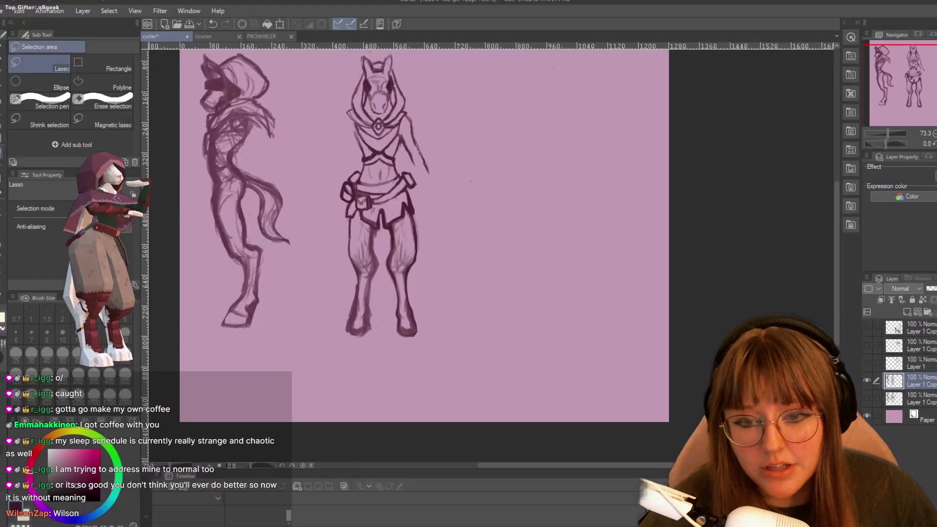
pyautogui.hotkey('alt', 'Tab')
pyautogui.moveTo(783, 68); pyautogui.dragTo(771, 85)
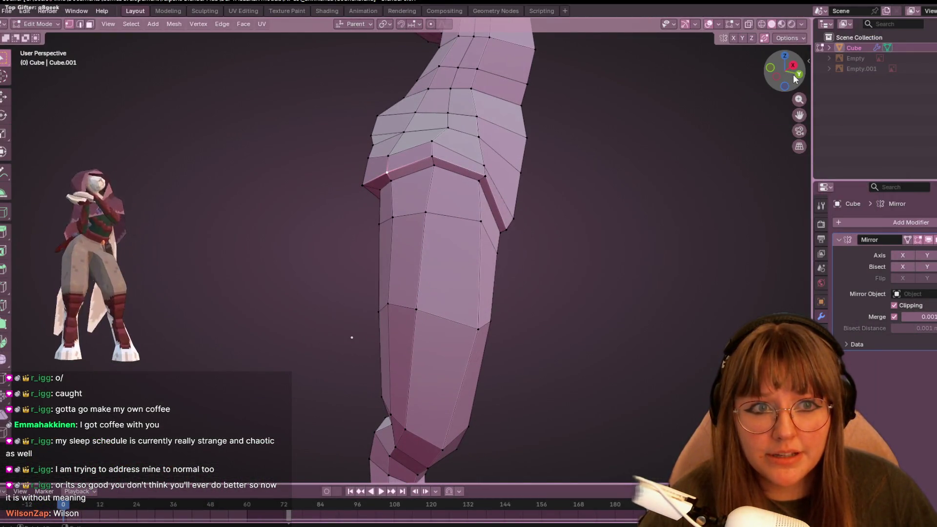
# Slide the waist edge loop along the hip from a back perspective view.
pyautogui.click(797, 74)
pyautogui.moveTo(706, 120)
pyautogui.mouseDown(button='middle')
pyautogui.moveTo(596, 194)
pyautogui.moveTo(548, 205)
pyautogui.moveTo(449, 199)
pyautogui.moveTo(448, 186)
pyautogui.mouseUp(button='middle')
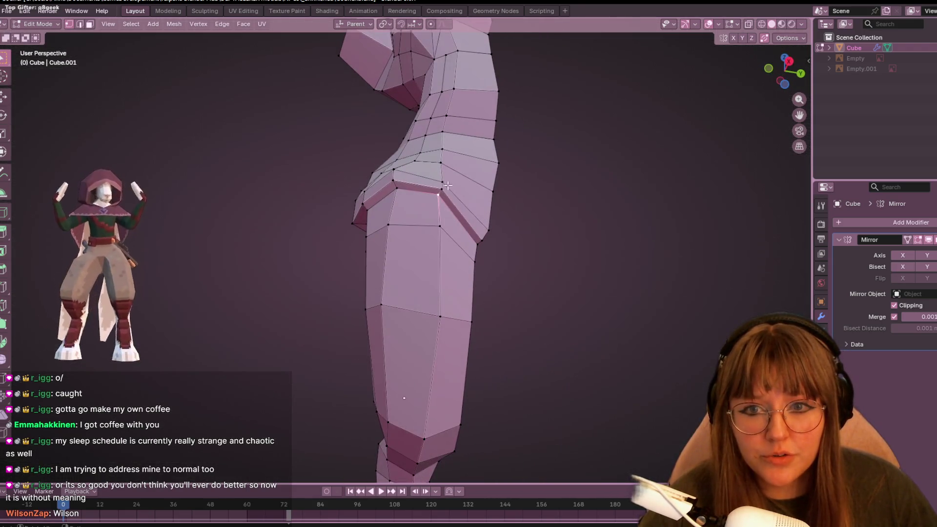
pyautogui.press('g')
pyautogui.press('g')
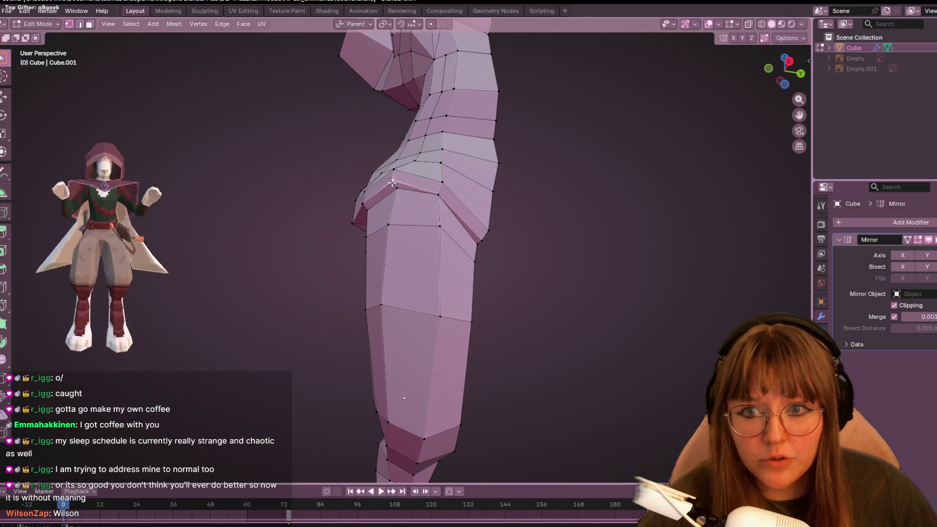
pyautogui.click(363, 204)
# Nudge a hip vertex slightly in the flat front view.
pyautogui.moveTo(363, 204)
pyautogui.mouseDown(button='middle')
pyautogui.moveTo(500, 255)
pyautogui.moveTo(315, 186)
pyautogui.moveTo(683, 97)
pyautogui.mouseUp(button='middle')
pyautogui.click(777, 78)
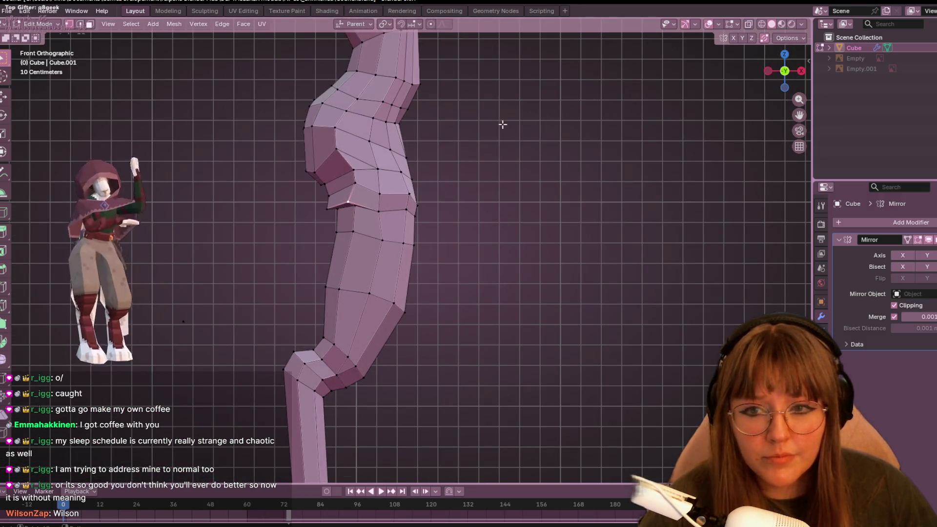
pyautogui.press('g')
pyautogui.press('g')
pyautogui.click(337, 206)
pyautogui.press('g')
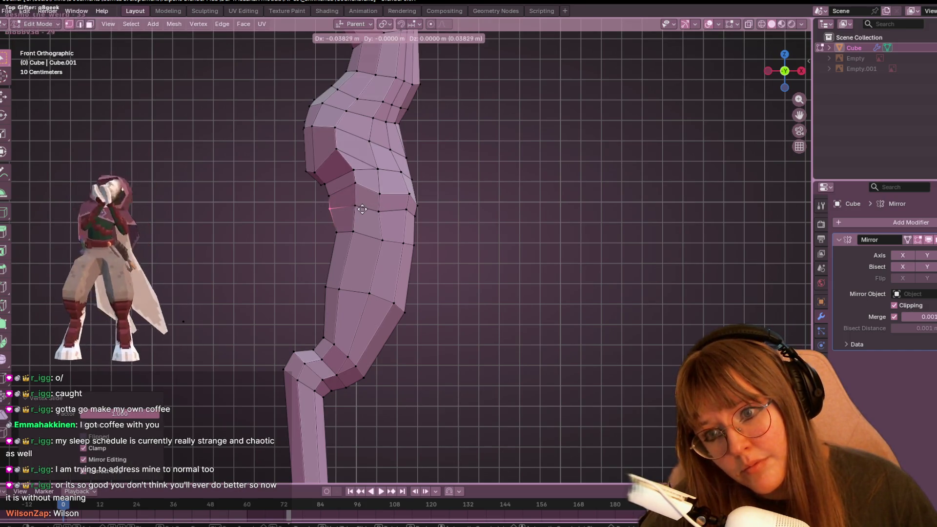
pyautogui.press('Escape')
pyautogui.click(330, 174)
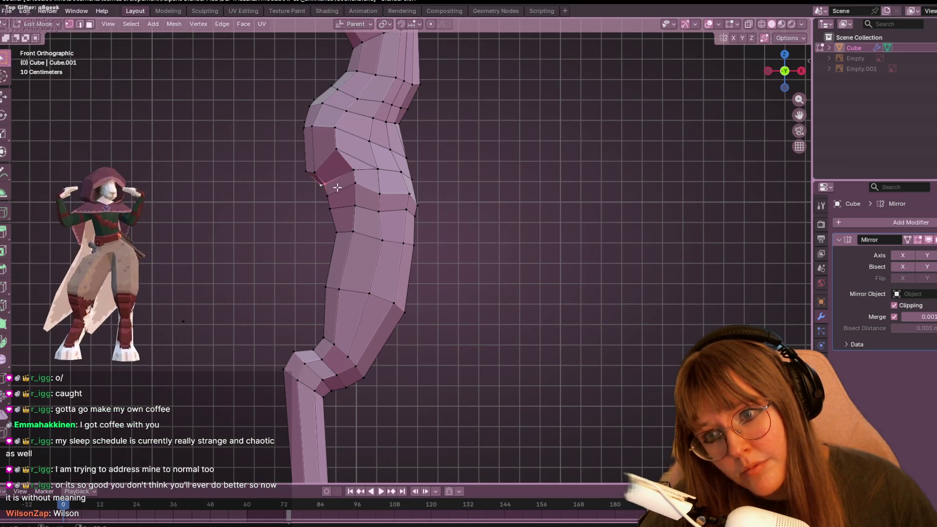
pyautogui.scroll(1, 379, 169)
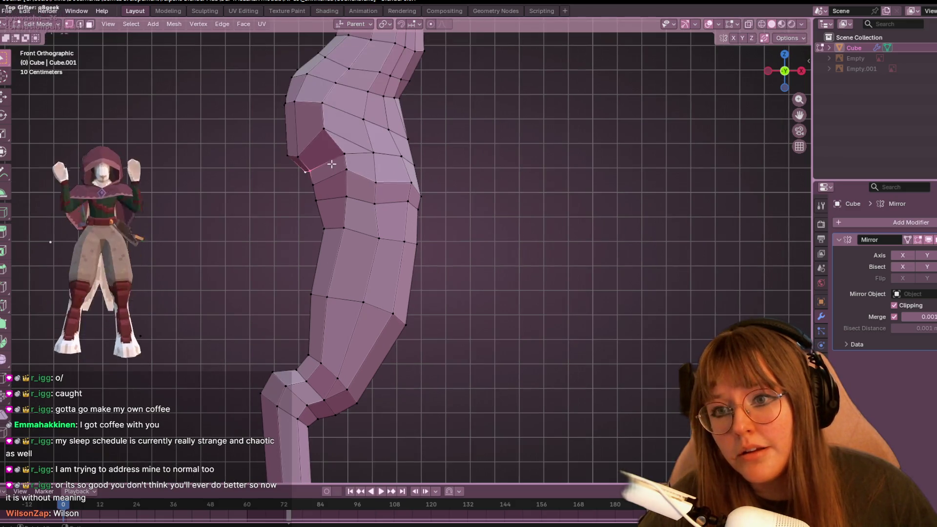
pyautogui.press('g')
pyautogui.click(288, 154)
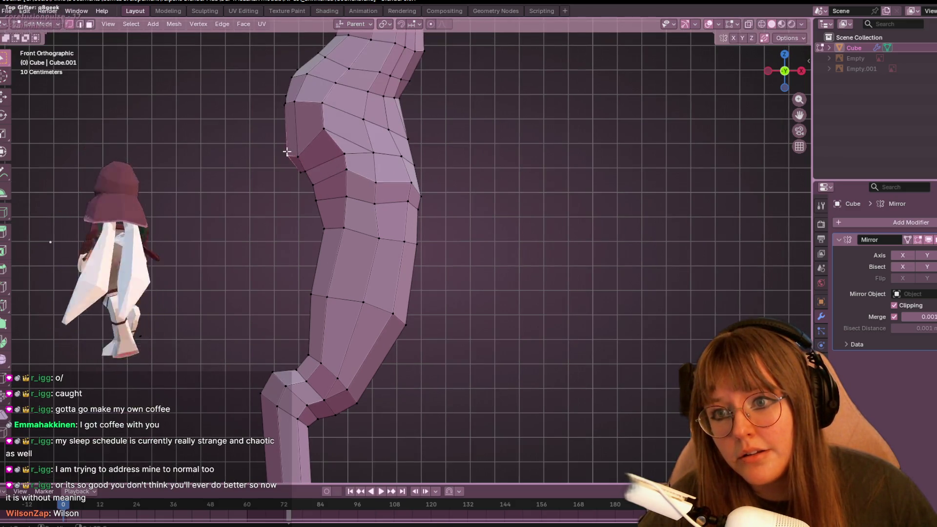
# Raise the vertex along its edge and reposition an outer hip vertex.
pyautogui.press('g')
pyautogui.press('g')
pyautogui.click(311, 147)
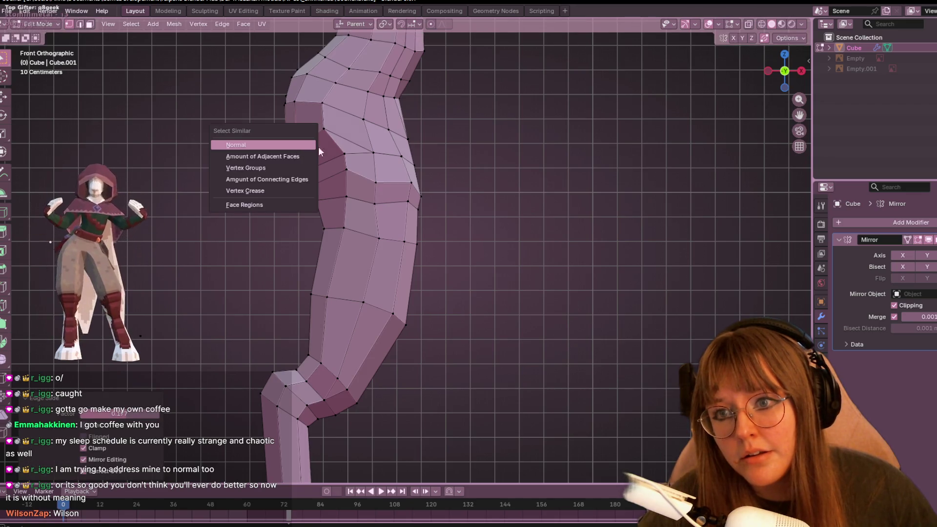
pyautogui.press('g')
pyautogui.click(318, 129)
pyautogui.press('g')
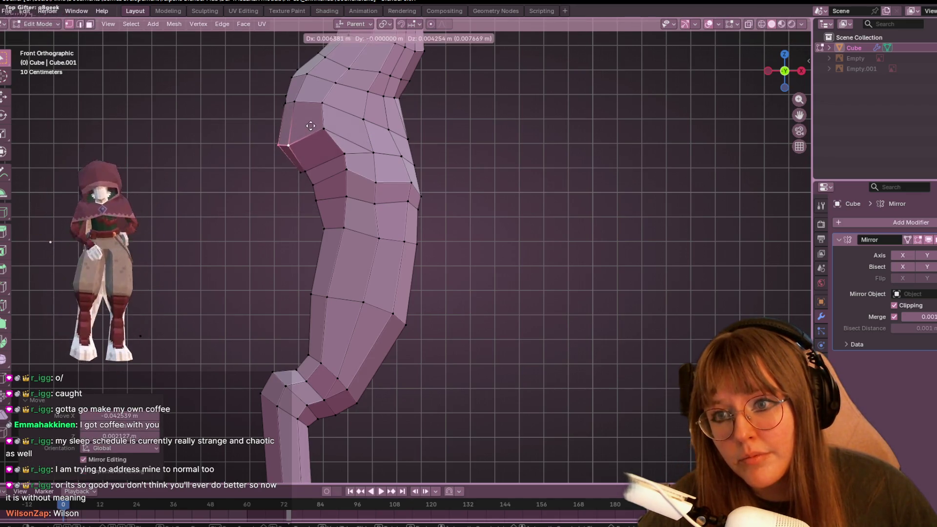
pyautogui.click(320, 125)
pyautogui.click(276, 106)
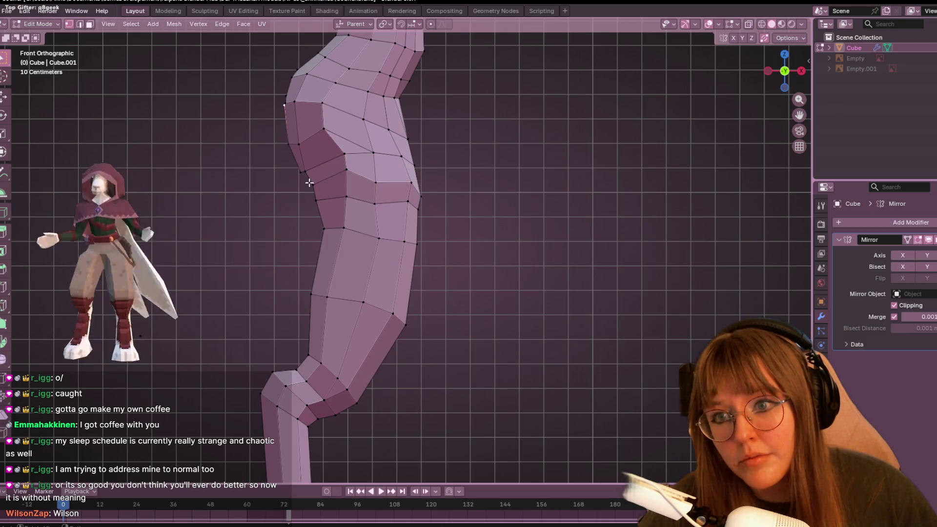
pyautogui.press('g')
pyautogui.click(327, 199)
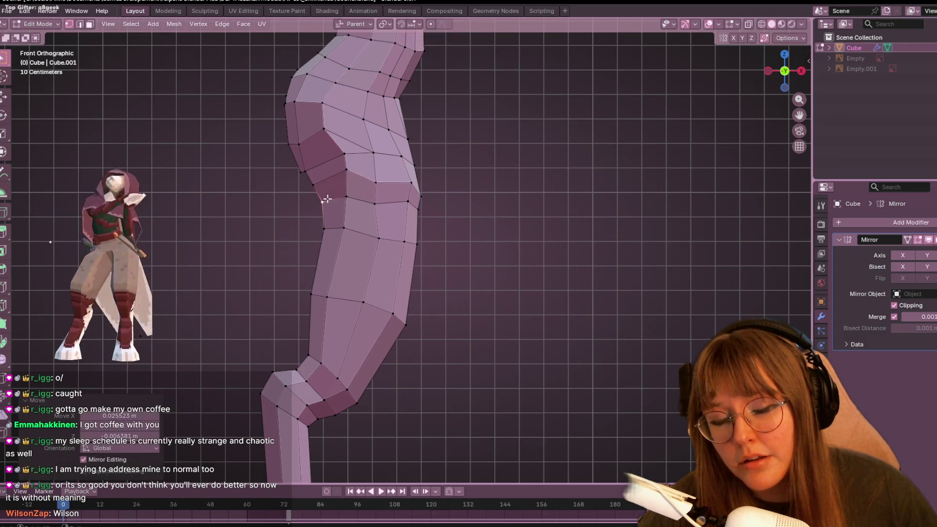
# Check the hip outline from the back, side and front views.
pyautogui.moveTo(320, 188)
pyautogui.mouseDown(button='middle')
pyautogui.moveTo(511, 144)
pyautogui.moveTo(634, 175)
pyautogui.moveTo(771, 177)
pyautogui.moveTo(430, 192)
pyautogui.moveTo(360, 173)
pyautogui.mouseUp(button='middle')
pyautogui.moveTo(413, 162); pyautogui.dragTo(369, 153, button='middle')
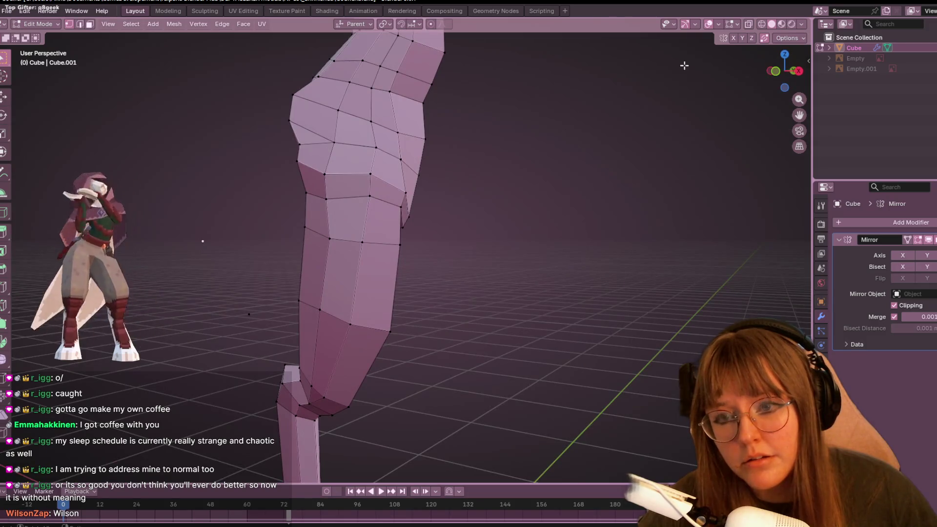
pyautogui.click(774, 70)
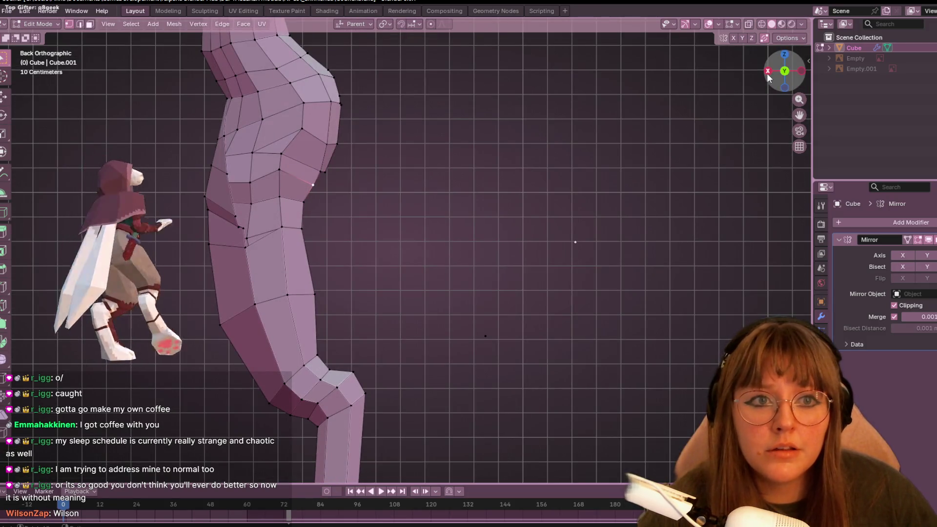
pyautogui.click(768, 72)
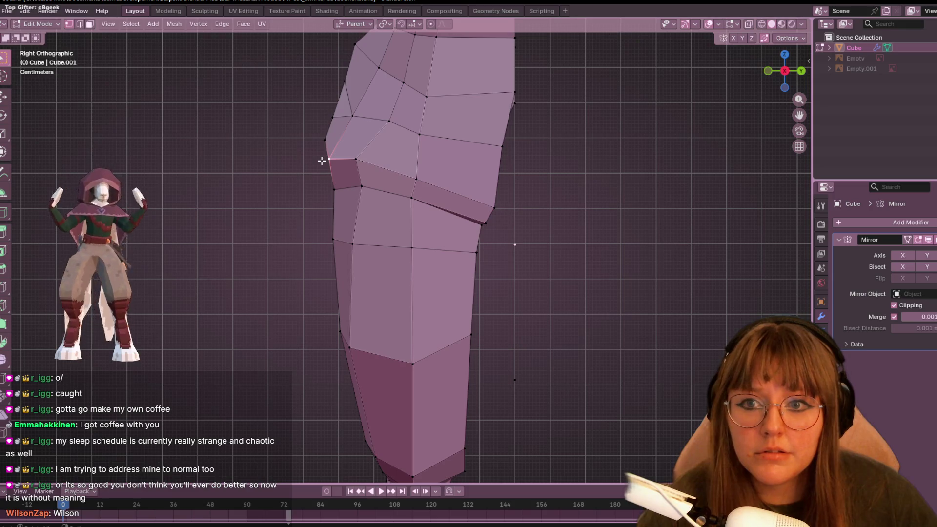
pyautogui.moveTo(325, 156)
pyautogui.mouseDown(button='middle')
pyautogui.moveTo(324, 222)
pyautogui.moveTo(327, 179)
pyautogui.moveTo(418, 198)
pyautogui.moveTo(512, 169)
pyautogui.moveTo(468, 186)
pyautogui.mouseUp(button='middle')
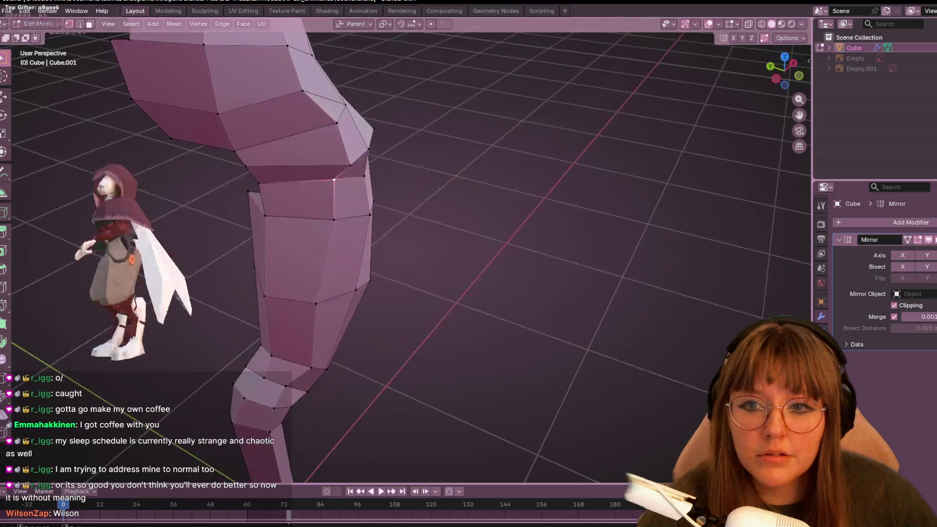
pyautogui.click(784, 74)
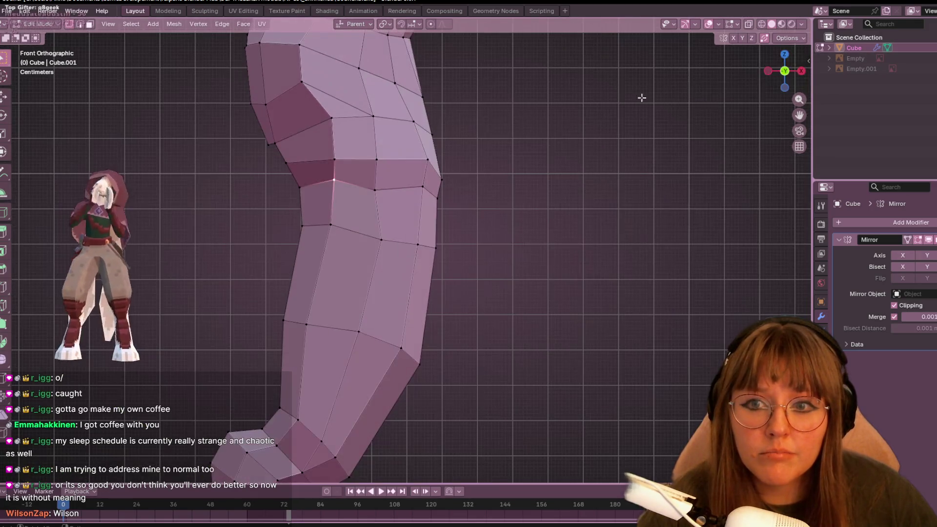
# Slide a vertex along its edge and move it about 2 cm to smooth the outline.
pyautogui.hotkey('shift', 'v')
pyautogui.click(324, 157)
pyautogui.moveTo(324, 157)
pyautogui.mouseDown(button='middle')
pyautogui.moveTo(408, 198)
pyautogui.moveTo(461, 182)
pyautogui.moveTo(324, 192)
pyautogui.moveTo(476, 211)
pyautogui.moveTo(412, 154)
pyautogui.mouseUp(button='middle')
pyautogui.press('g')
pyautogui.click(392, 208)
pyautogui.moveTo(492, 282); pyautogui.dragTo(503, 239, button='middle')
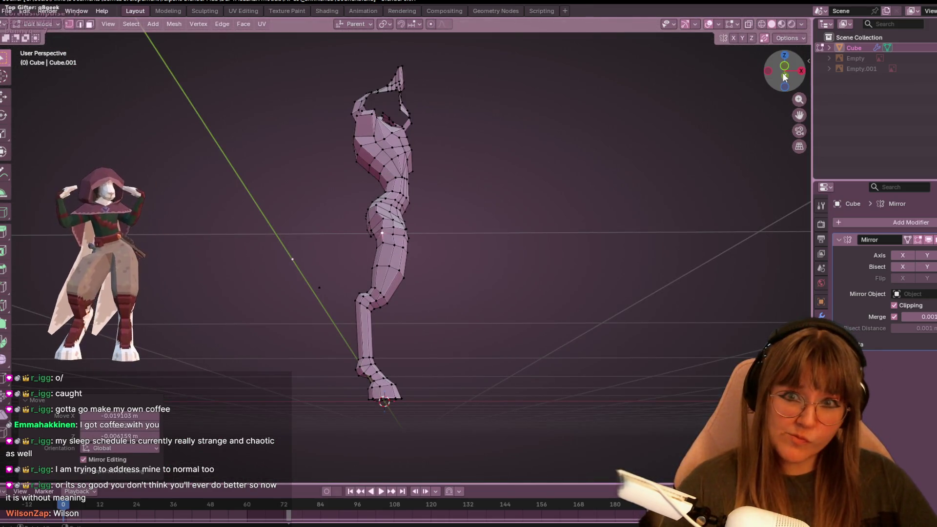
pyautogui.click(784, 66)
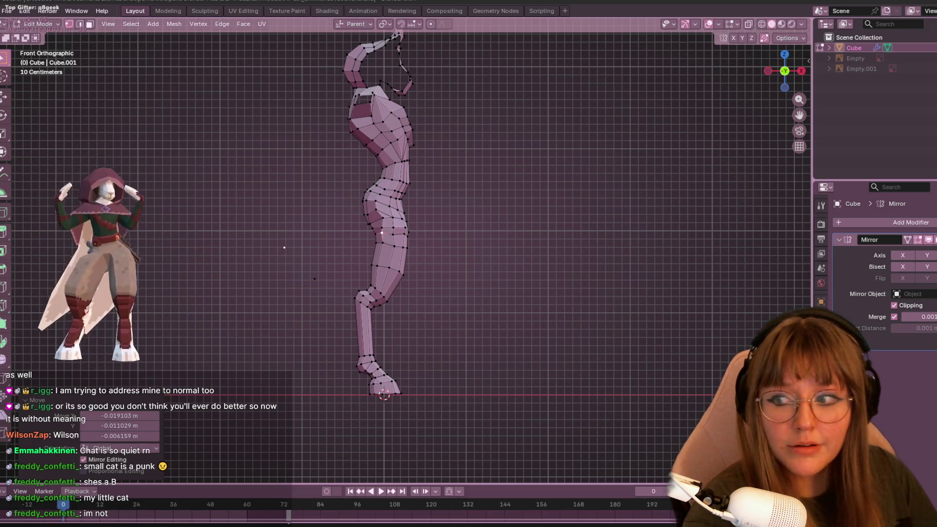
# Slide the mid-thigh vertex along its edge.
pyautogui.scroll(3, 439, 339)
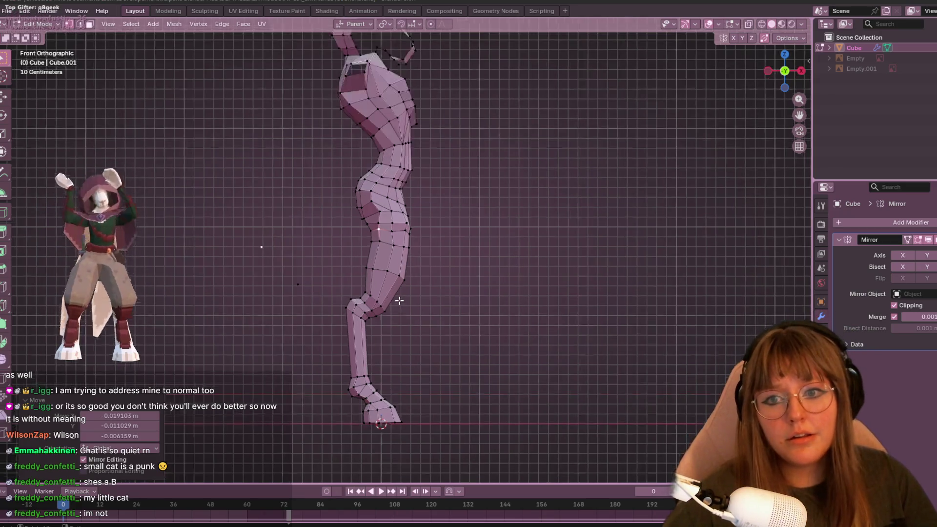
pyautogui.scroll(2, 439, 249)
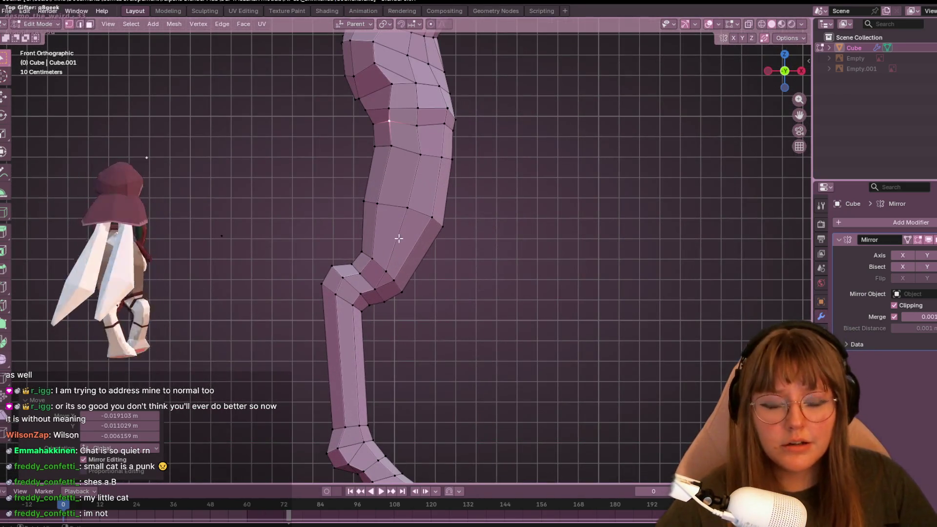
pyautogui.click(408, 207)
pyautogui.scroll(1, 450, 149)
pyautogui.moveTo(451, 149)
pyautogui.keyDown('shift'); pyautogui.mouseDown(button='middle')
pyautogui.moveTo(446, 263)
pyautogui.moveTo(443, 210)
pyautogui.moveTo(561, 270)
pyautogui.moveTo(464, 239)
pyautogui.moveTo(364, 244)
pyautogui.mouseUp(button='middle'); pyautogui.keyUp('shift')
pyautogui.press('g')
pyautogui.press('g')
pyautogui.click(414, 208)
pyautogui.scroll(2, 561, 268)
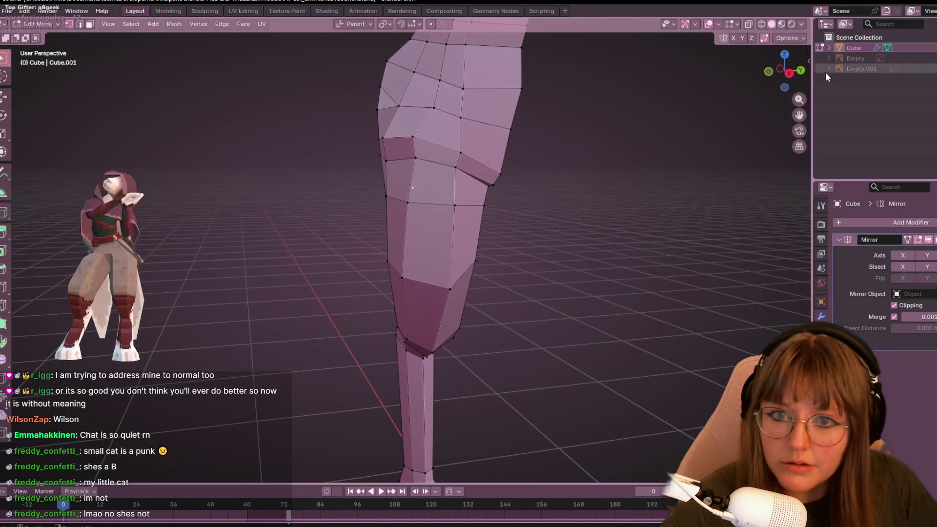
# Inspect the thigh from the side and as a solid object, then resume editing.
pyautogui.click(789, 74)
pyautogui.keyDown('shift'); pyautogui.moveTo(490, 303); pyautogui.dragTo(468, 165, button='middle'); pyautogui.keyUp('shift')
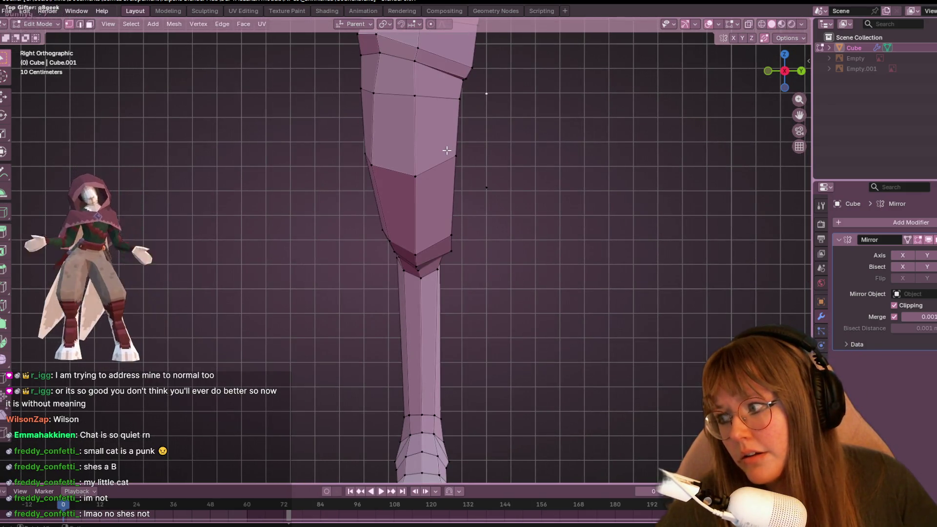
pyautogui.moveTo(448, 150)
pyautogui.mouseDown(button='middle')
pyautogui.moveTo(506, 142)
pyautogui.moveTo(443, 140)
pyautogui.moveTo(529, 165)
pyautogui.moveTo(418, 148)
pyautogui.moveTo(592, 27)
pyautogui.mouseUp(button='middle')
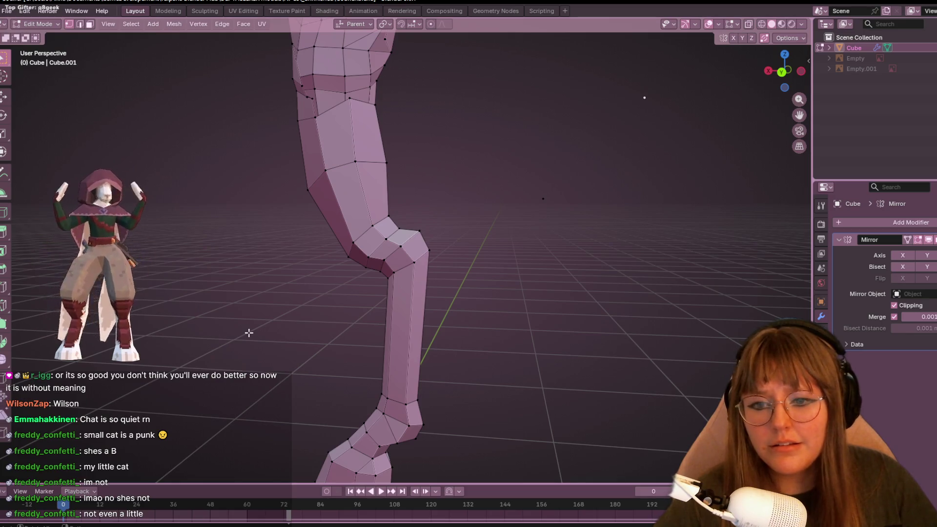
pyautogui.press('Tab')
pyautogui.moveTo(247, 330)
pyautogui.mouseDown(button='middle')
pyautogui.moveTo(265, 298)
pyautogui.moveTo(424, 309)
pyautogui.moveTo(500, 277)
pyautogui.moveTo(517, 333)
pyautogui.moveTo(607, 309)
pyautogui.moveTo(501, 275)
pyautogui.moveTo(397, 125)
pyautogui.moveTo(417, 244)
pyautogui.mouseUp(button='middle')
pyautogui.scroll(4, 417, 245)
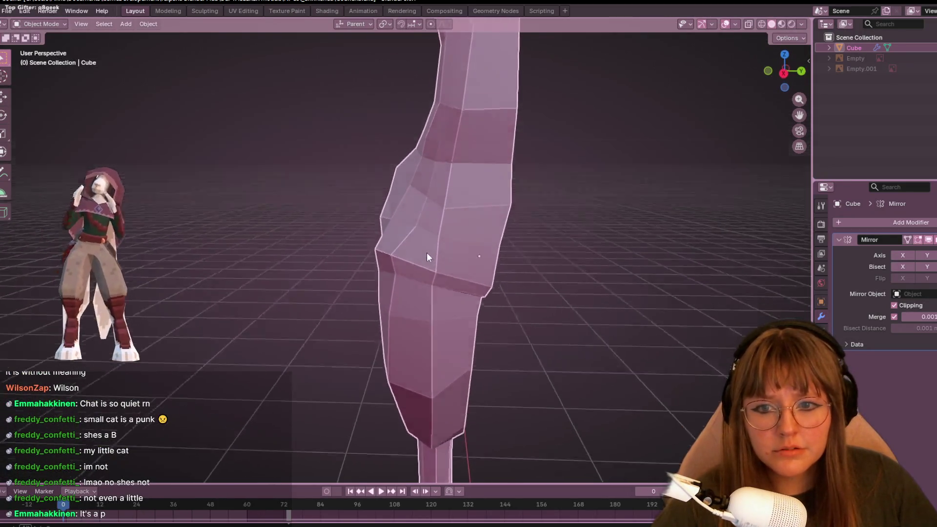
pyautogui.press('Tab')
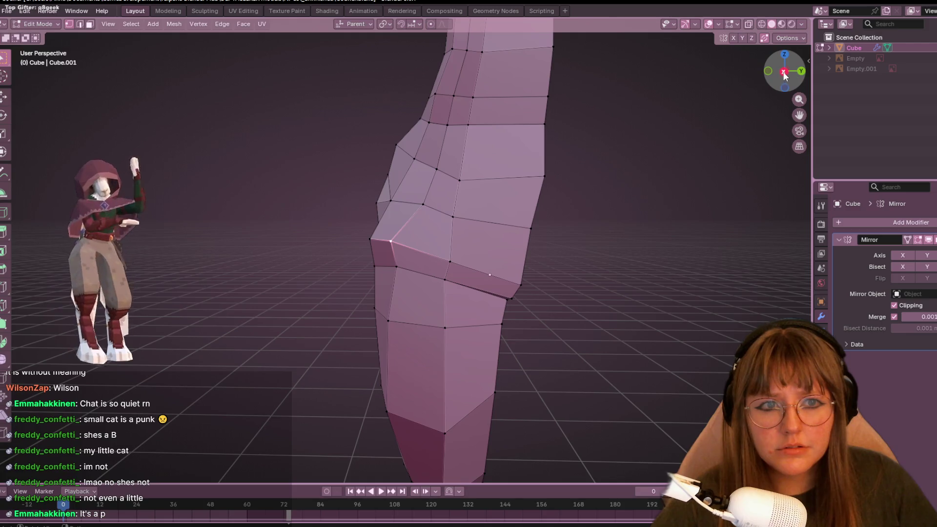
# Slide the thigh edge loop above the knee higher up the leg.
pyautogui.click(784, 73)
pyautogui.keyDown('alt'); pyautogui.click(421, 252); pyautogui.keyUp('alt')
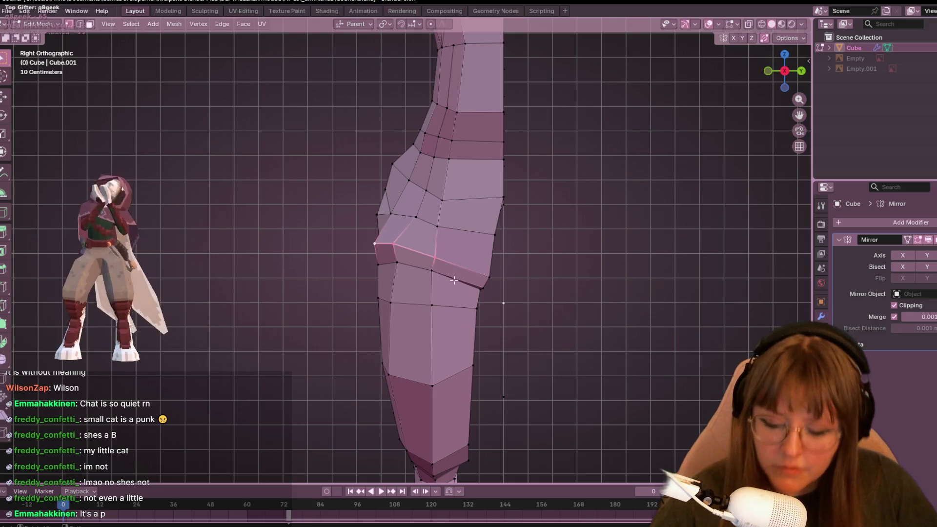
pyautogui.press('g')
pyautogui.press('g')
pyautogui.click(517, 194)
pyautogui.press('g')
pyautogui.press('g')
pyautogui.click(498, 259)
# Slide a knee-side vertex about 1 cm and check both legs from the side.
pyautogui.moveTo(510, 211)
pyautogui.mouseDown(button='middle')
pyautogui.moveTo(531, 244)
pyautogui.moveTo(509, 311)
pyautogui.mouseUp(button='middle')
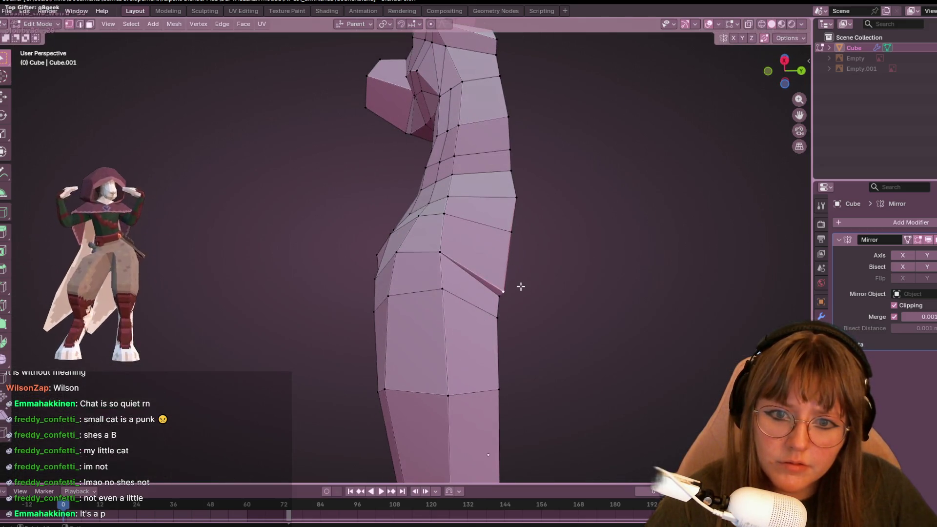
pyautogui.scroll(2, 487, 322)
pyautogui.moveTo(482, 340)
pyautogui.mouseDown(button='middle')
pyautogui.moveTo(423, 372)
pyautogui.moveTo(448, 317)
pyautogui.mouseUp(button='middle')
pyautogui.press('g')
pyautogui.press('g')
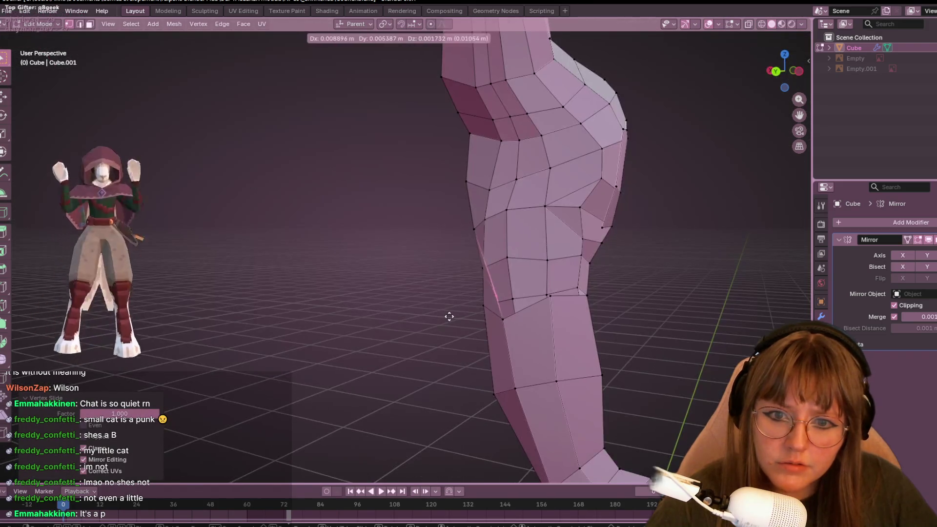
pyautogui.click(448, 288)
pyautogui.moveTo(537, 286)
pyautogui.mouseDown(button='middle')
pyautogui.moveTo(613, 282)
pyautogui.moveTo(636, 295)
pyautogui.moveTo(623, 255)
pyautogui.moveTo(807, 70)
pyautogui.mouseUp(button='middle')
pyautogui.click(785, 66)
pyautogui.scroll(-4, 779, 265)
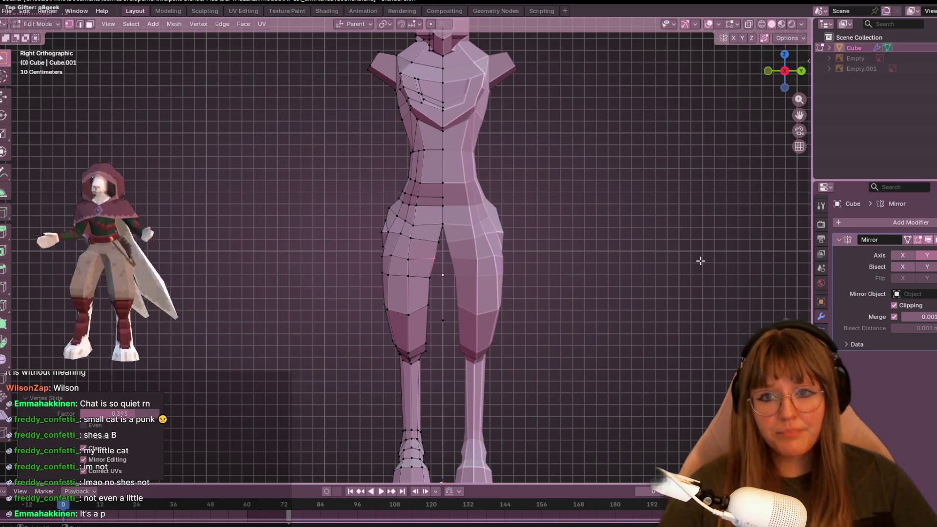
# Raise an upper-thigh outline vertex up and outward, about 6 cm along Y.
pyautogui.scroll(3, 649, 211)
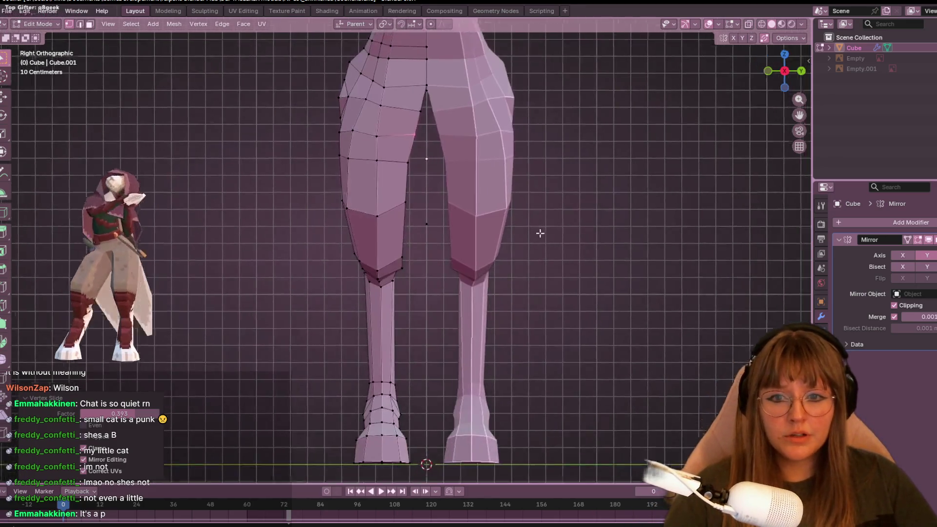
pyautogui.scroll(-2, 542, 236)
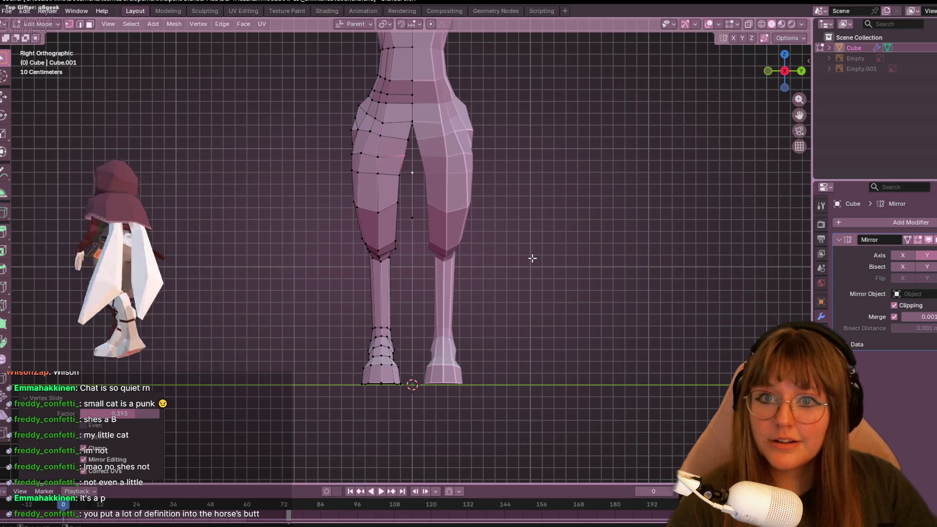
pyautogui.scroll(1, 350, 62)
pyautogui.click(350, 76)
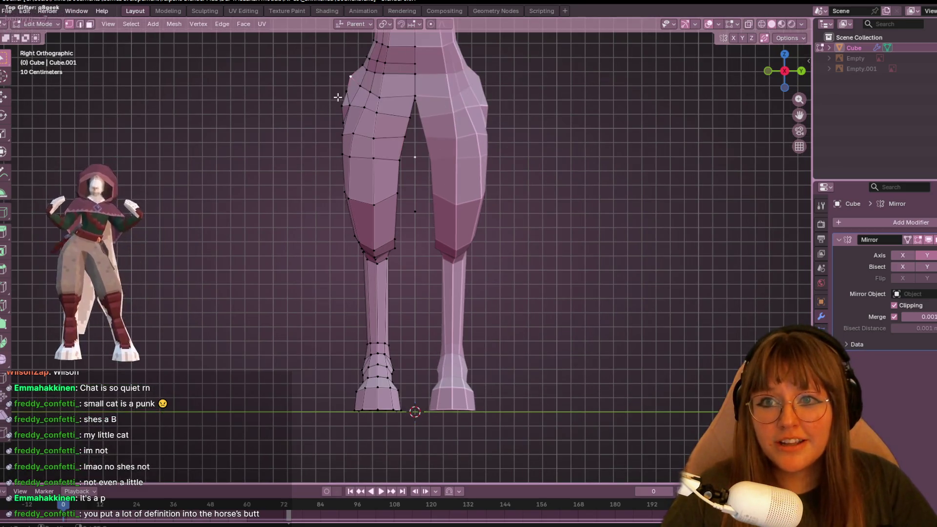
pyautogui.moveTo(348, 100); pyautogui.dragTo(363, 65)
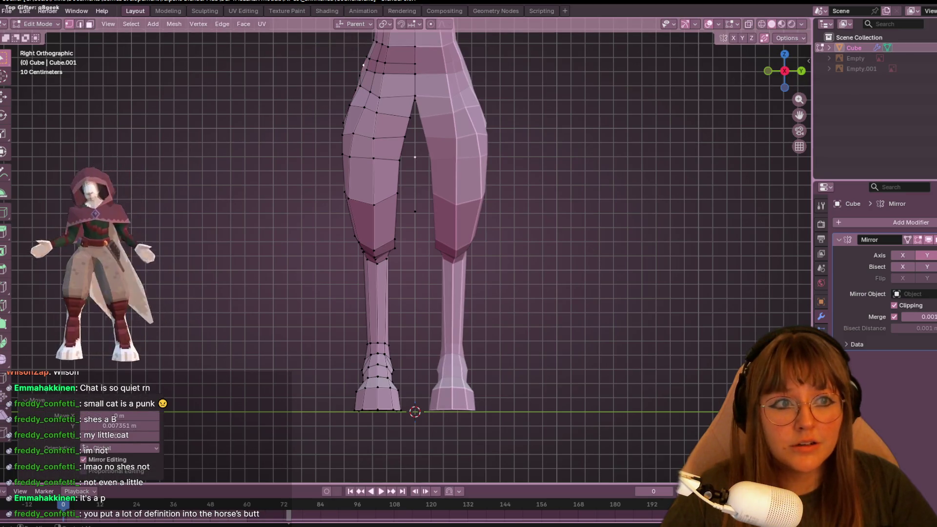
pyautogui.click(933, 58)
pyautogui.keyDown('shift'); pyautogui.moveTo(307, 145); pyautogui.dragTo(307, 179, button='middle'); pyautogui.keyUp('shift')
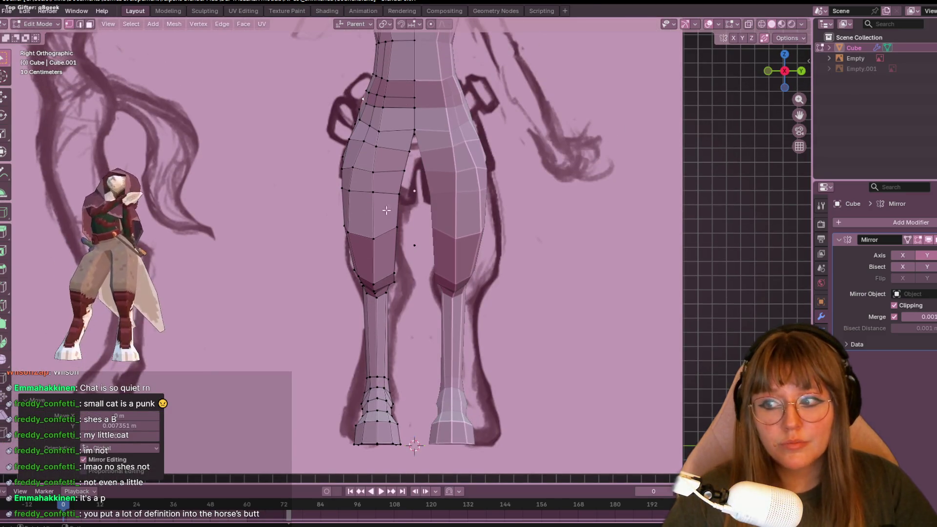
# Frame the full body in Right Orthographic view over the reference sketch.
pyautogui.moveTo(358, 164)
pyautogui.mouseDown(button='middle')
pyautogui.moveTo(409, 122)
pyautogui.moveTo(441, 61)
pyautogui.mouseUp(button='middle')
pyautogui.press('KP_3')
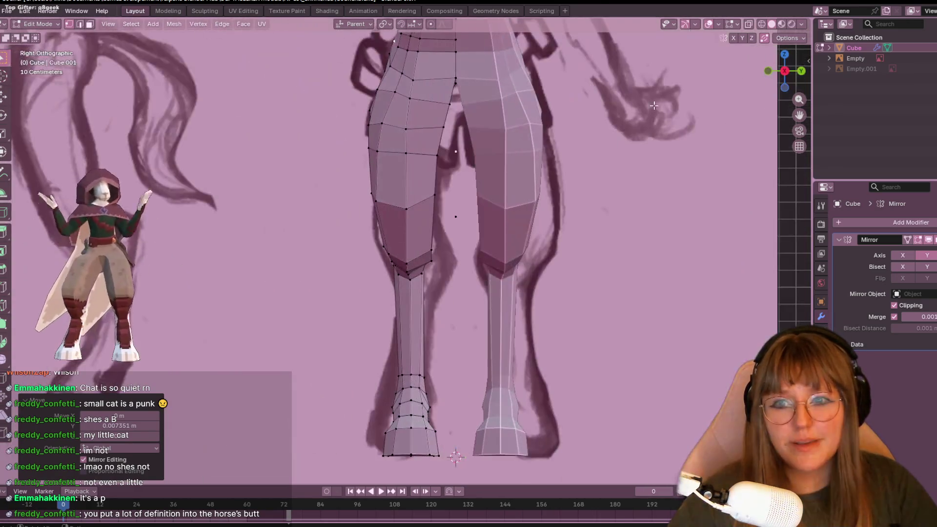
pyautogui.keyDown('shift'); pyautogui.scroll(5, 477, 180); pyautogui.keyUp('shift')
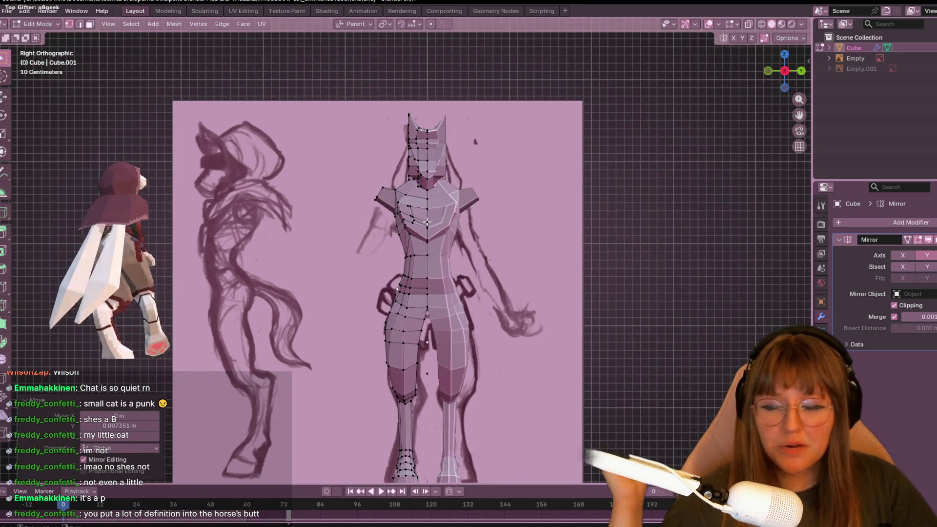
pyautogui.scroll(2, 467, 250)
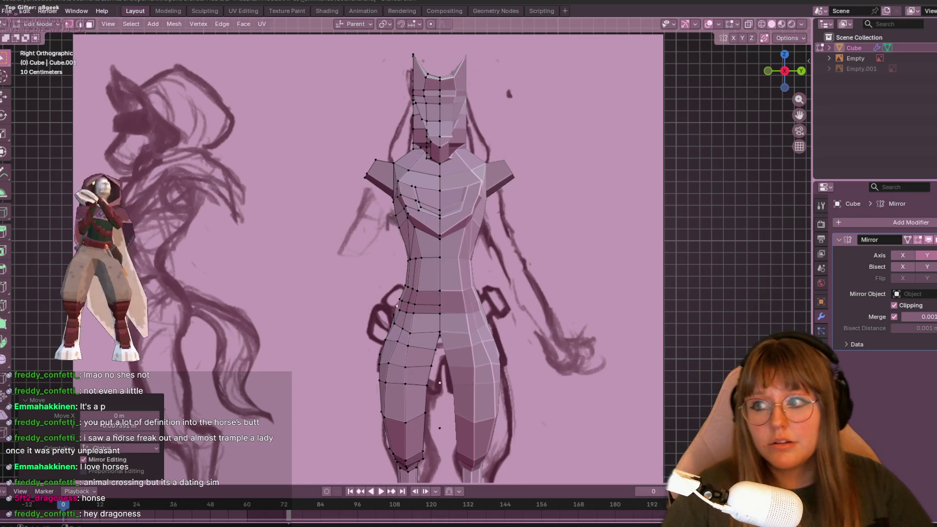
# In Front Orthographic, reposition the vertices at the back of the hip on the leg profile.
pyautogui.scroll(4, 415, 273)
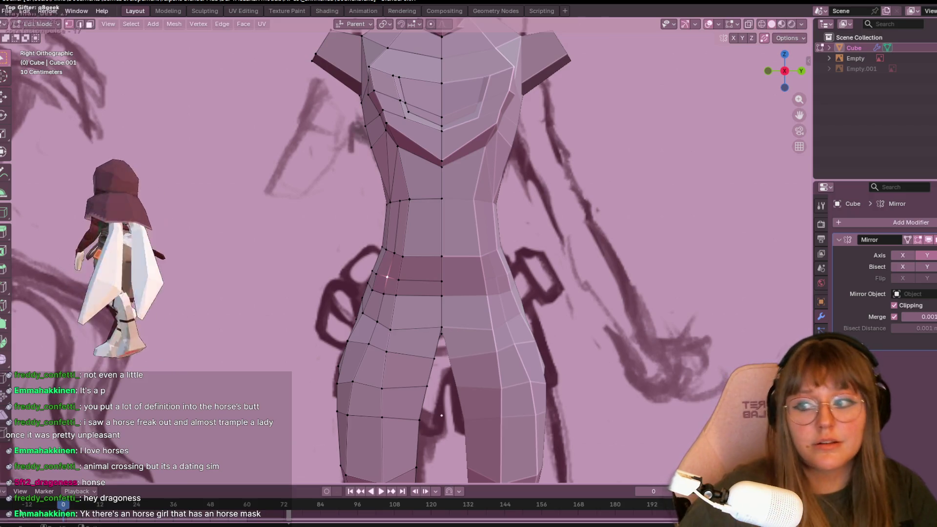
pyautogui.moveTo(498, 330); pyautogui.dragTo(620, 382, button='middle')
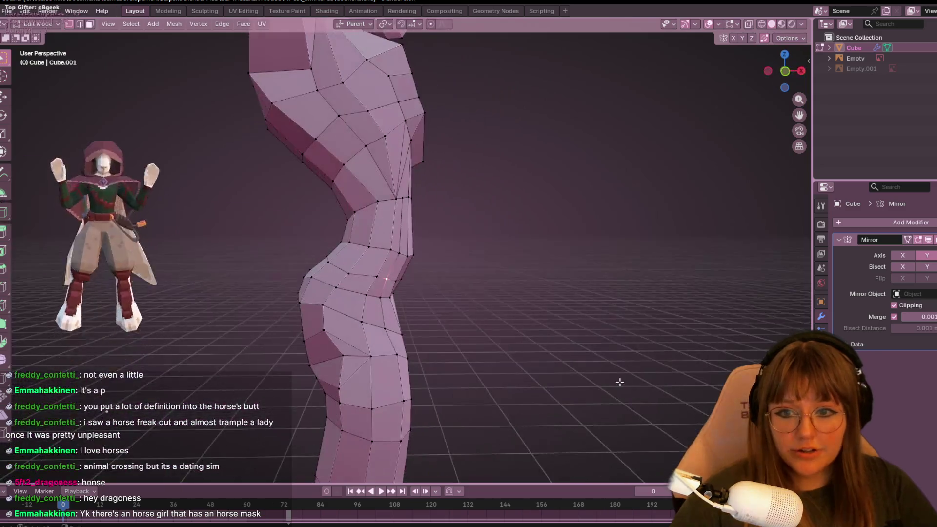
pyautogui.click(786, 75)
pyautogui.moveTo(380, 196); pyautogui.dragTo(369, 201)
pyautogui.click(415, 197)
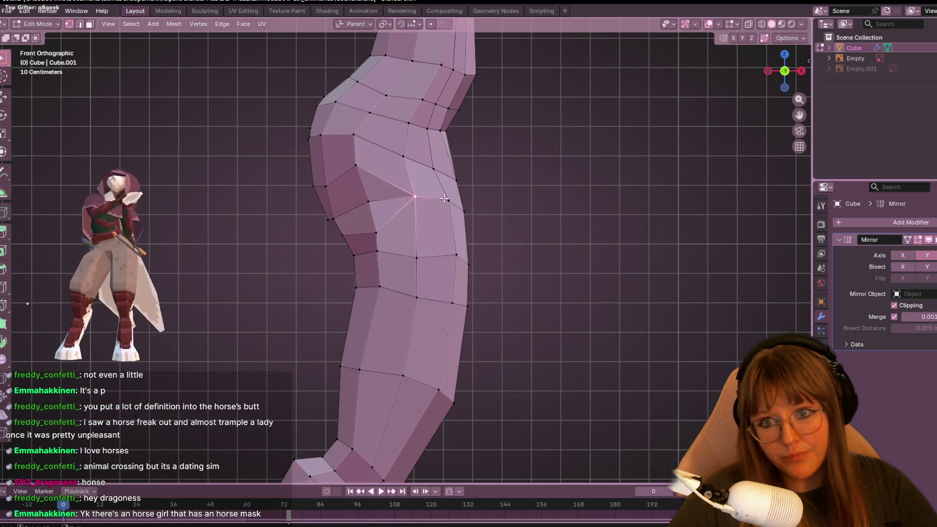
pyautogui.click(332, 219)
pyautogui.press('g')
pyautogui.press('g')
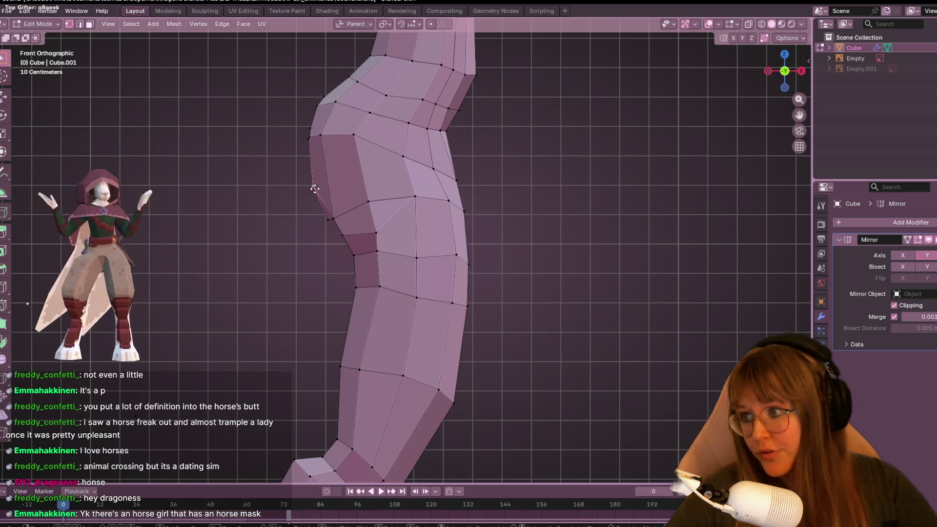
pyautogui.press('g')
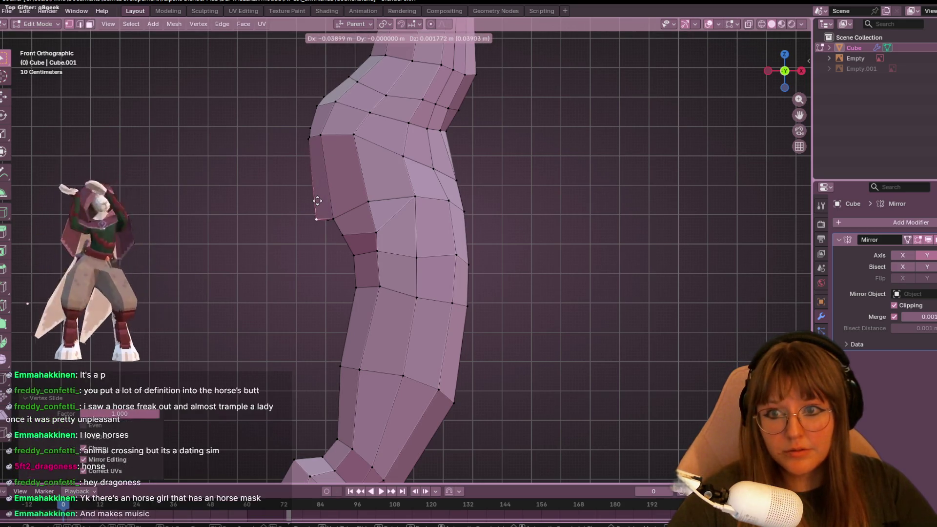
pyautogui.click(321, 208)
pyautogui.press('g')
pyautogui.click(308, 216)
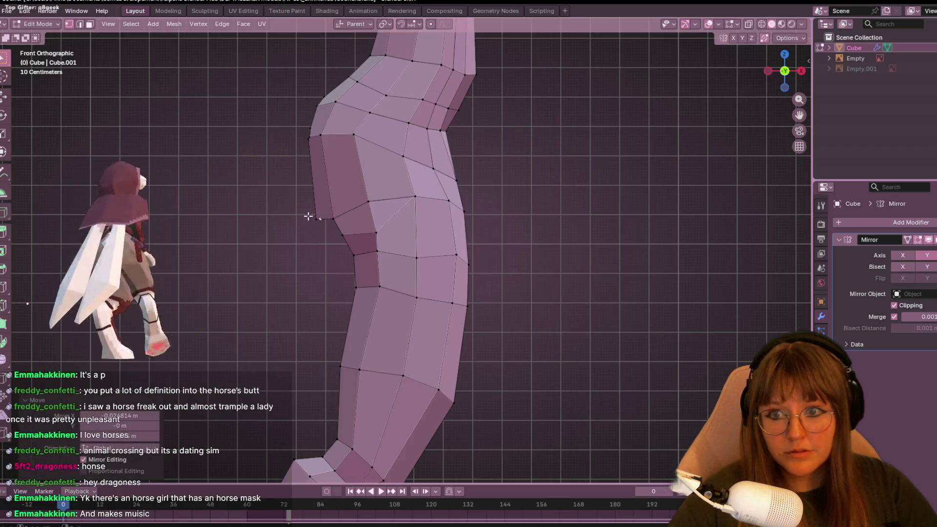
# Slide the lower-hip and contour vertices along their edges to smooth the hip curve.
pyautogui.moveTo(326, 231); pyautogui.dragTo(328, 230)
pyautogui.press('g')
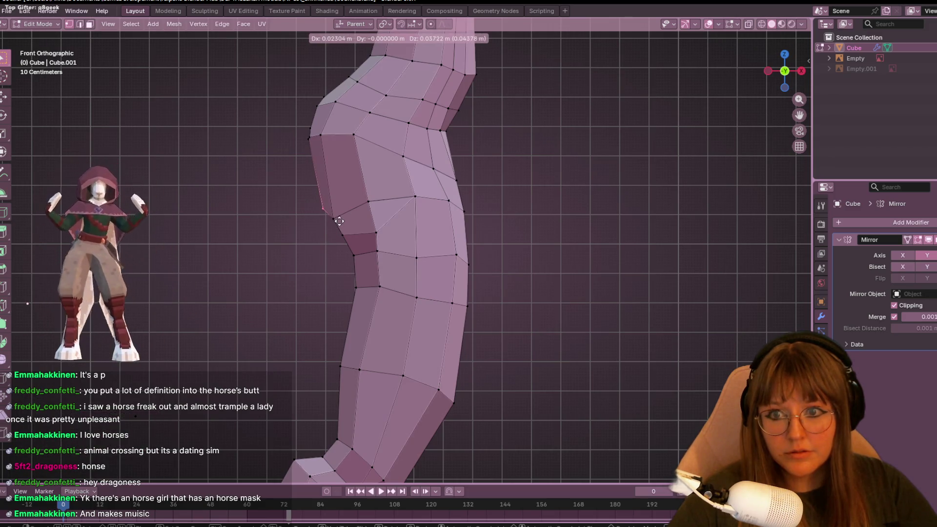
pyautogui.press('g')
pyautogui.click(342, 204)
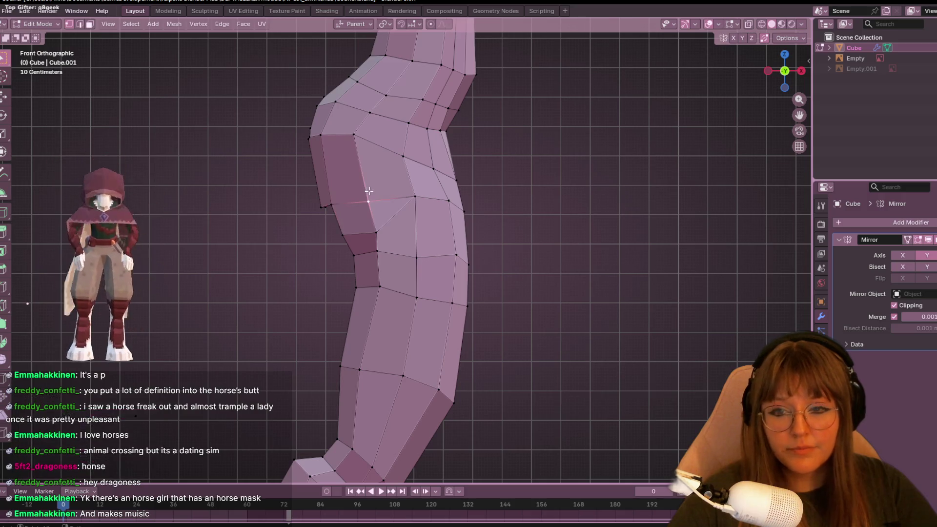
pyautogui.click(414, 197)
pyautogui.press('g')
pyautogui.press('g')
pyautogui.click(384, 227)
pyautogui.click(369, 201)
pyautogui.press('g')
pyautogui.press('g')
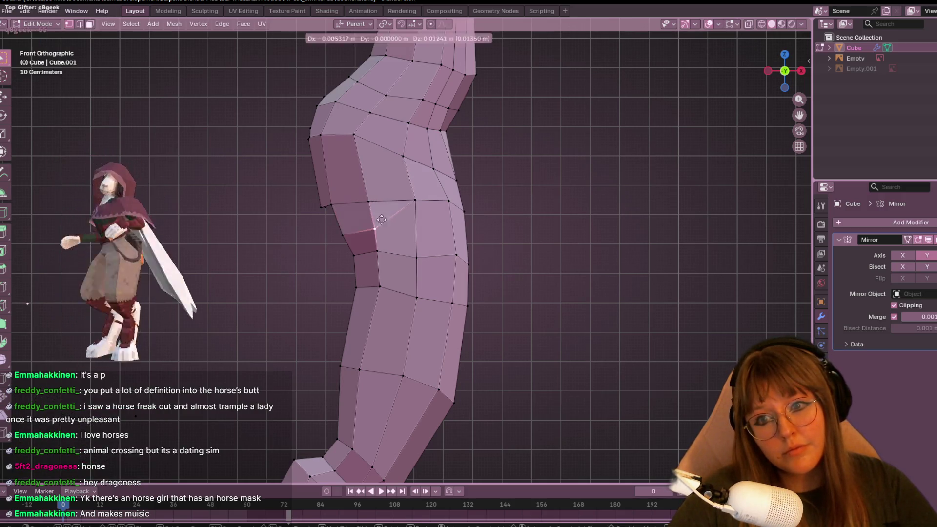
pyautogui.click(354, 197)
pyautogui.click(333, 203)
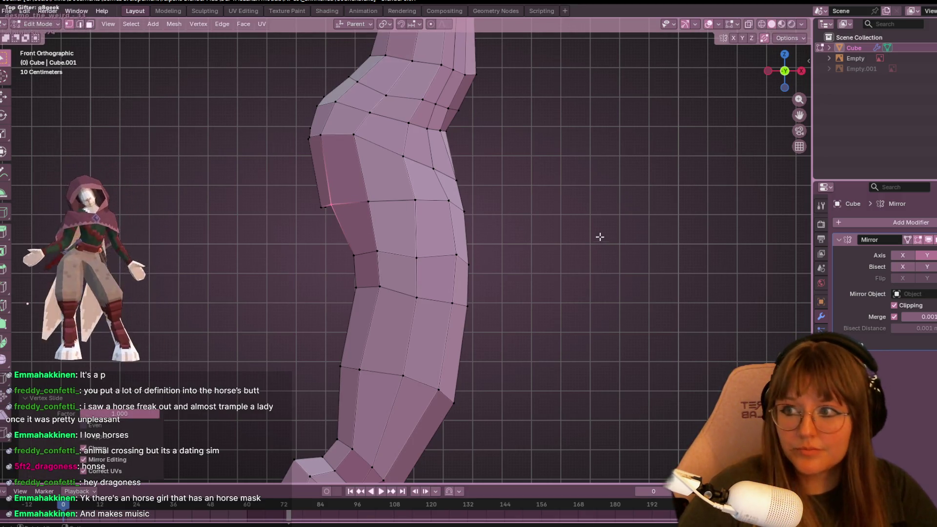
# Slide a middle thigh vertex slightly, undoing one unwanted front-edge slide.
pyautogui.scroll(1, 595, 227)
pyautogui.keyDown('shift'); pyautogui.moveTo(538, 221); pyautogui.dragTo(556, 271, button='middle'); pyautogui.keyUp('shift')
pyautogui.click(451, 253)
pyautogui.press('g')
pyautogui.press('g')
pyautogui.click(492, 248)
pyautogui.click(494, 320)
pyautogui.press('g')
pyautogui.press('g')
pyautogui.click(503, 314)
pyautogui.hotkey('ctrl', 'z')
pyautogui.click(444, 325)
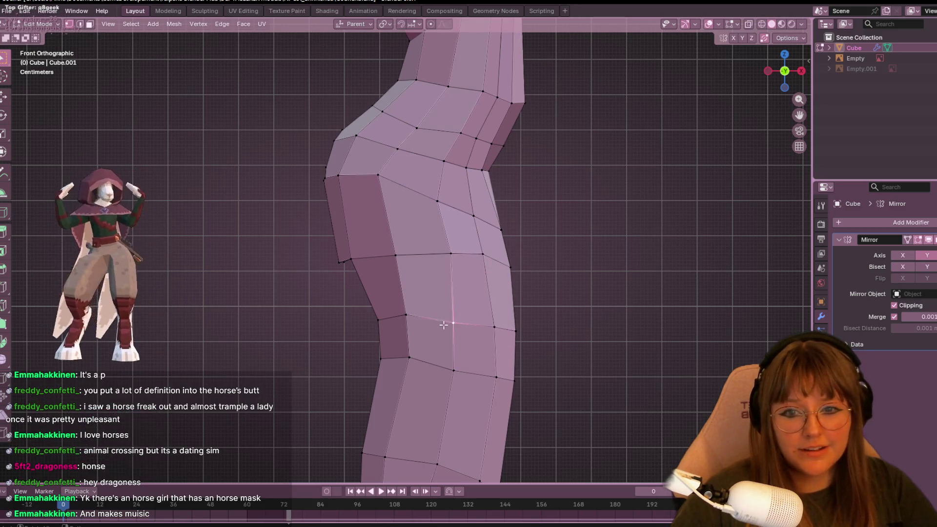
# Edge-slide a loop higher up the leg, adjust the front-edge vertices, and return to perspective.
pyautogui.keyDown('shift'); pyautogui.moveTo(409, 330); pyautogui.dragTo(435, 241, button='middle'); pyautogui.keyUp('shift')
pyautogui.click(441, 246)
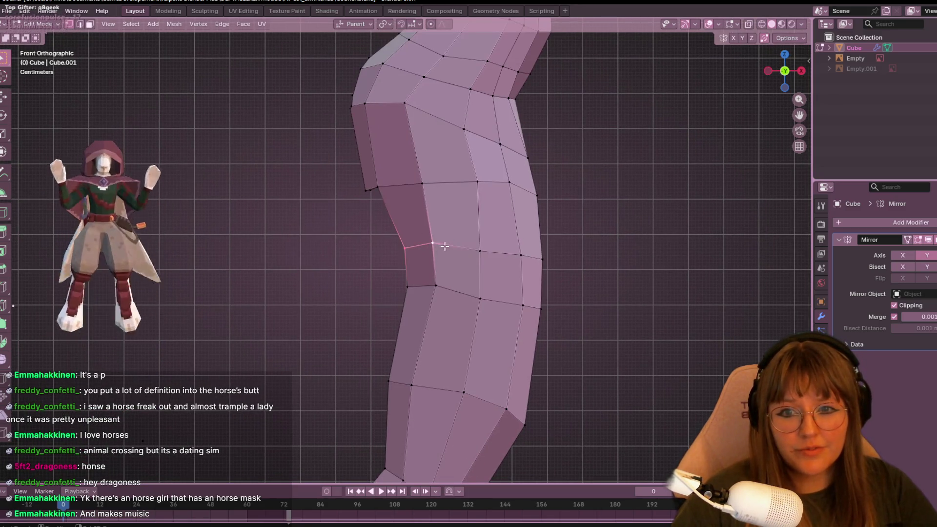
pyautogui.press('g')
pyautogui.press('g')
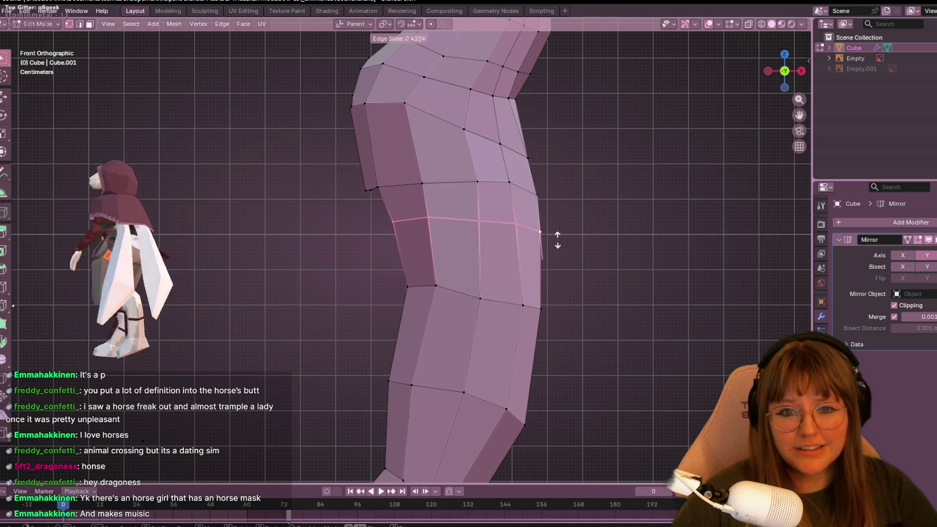
pyautogui.click(557, 232)
pyautogui.click(537, 298)
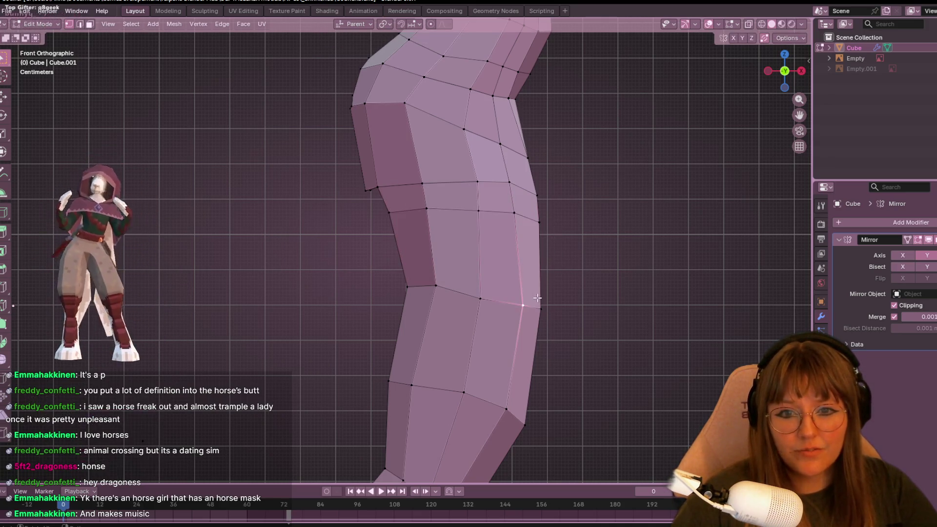
pyautogui.press('g')
pyautogui.press('g')
pyautogui.click(521, 309)
pyautogui.click(514, 213)
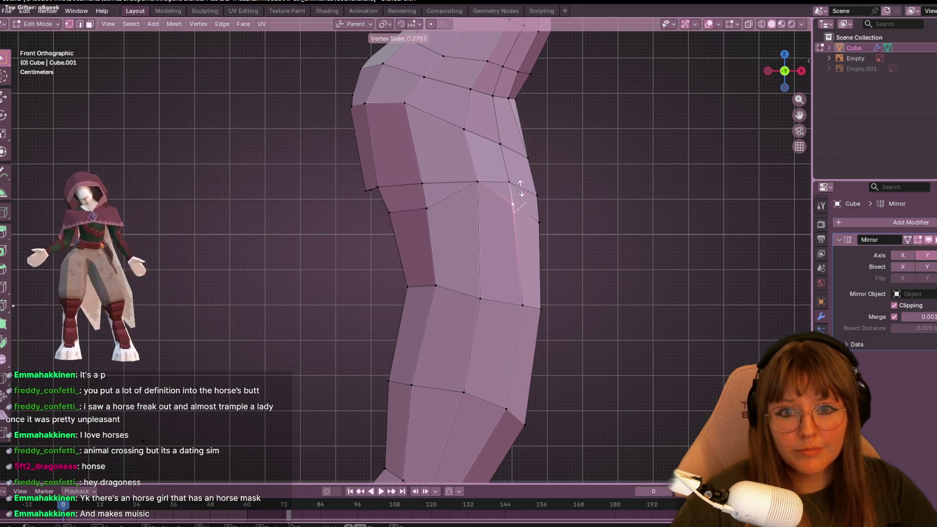
pyautogui.click(534, 174)
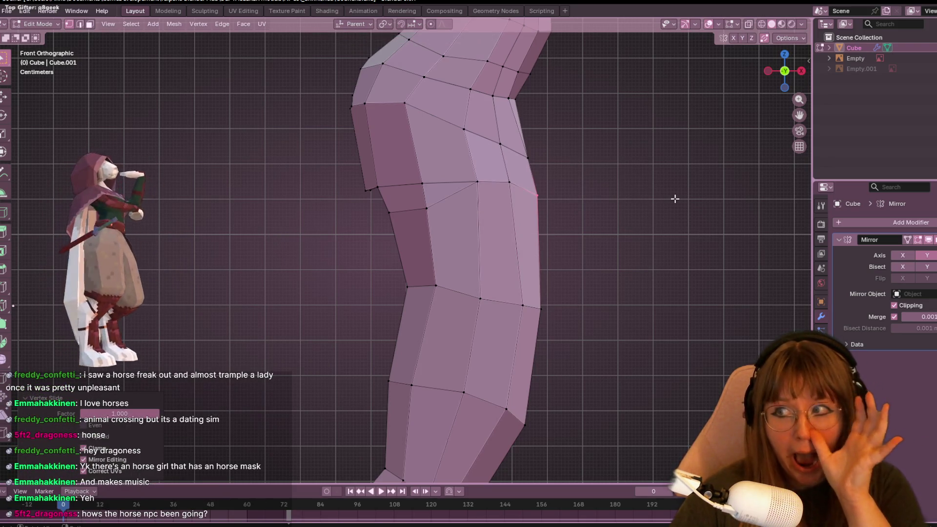
pyautogui.scroll(-4, 675, 199)
pyautogui.moveTo(689, 121)
pyautogui.mouseDown(button='middle')
pyautogui.moveTo(688, 218)
pyautogui.moveTo(571, 220)
pyautogui.moveTo(695, 230)
pyautogui.moveTo(579, 247)
pyautogui.moveTo(420, 236)
pyautogui.moveTo(613, 243)
pyautogui.moveTo(222, 109)
pyautogui.moveTo(180, 226)
pyautogui.moveTo(273, 213)
pyautogui.moveTo(705, 276)
pyautogui.moveTo(422, 189)
pyautogui.moveTo(778, 192)
pyautogui.moveTo(23, 194)
pyautogui.moveTo(738, 181)
pyautogui.mouseUp(button='middle')
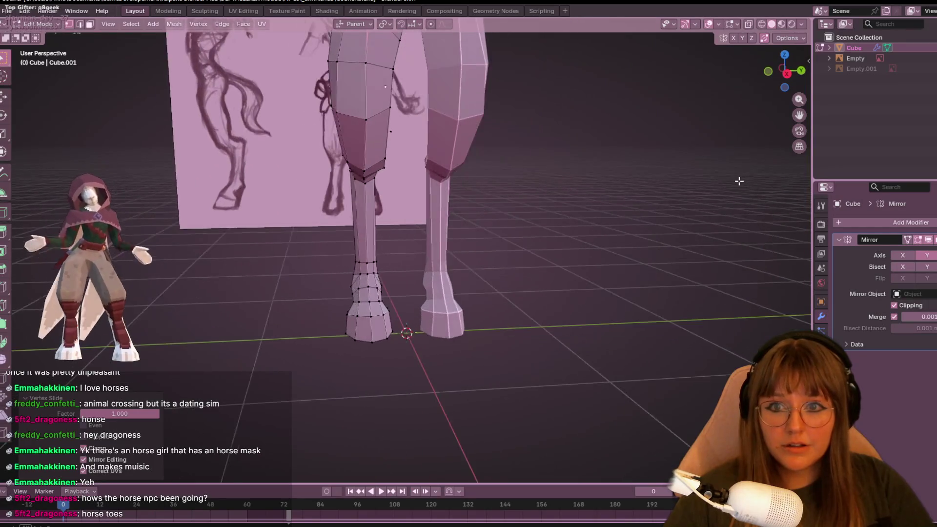
pyautogui.scroll(5, 514, 96)
pyautogui.moveTo(514, 95)
pyautogui.mouseDown(button='middle')
pyautogui.moveTo(507, 58)
pyautogui.moveTo(429, 46)
pyautogui.moveTo(565, 73)
pyautogui.moveTo(691, 84)
pyautogui.mouseUp(button='middle')
pyautogui.click(781, 77)
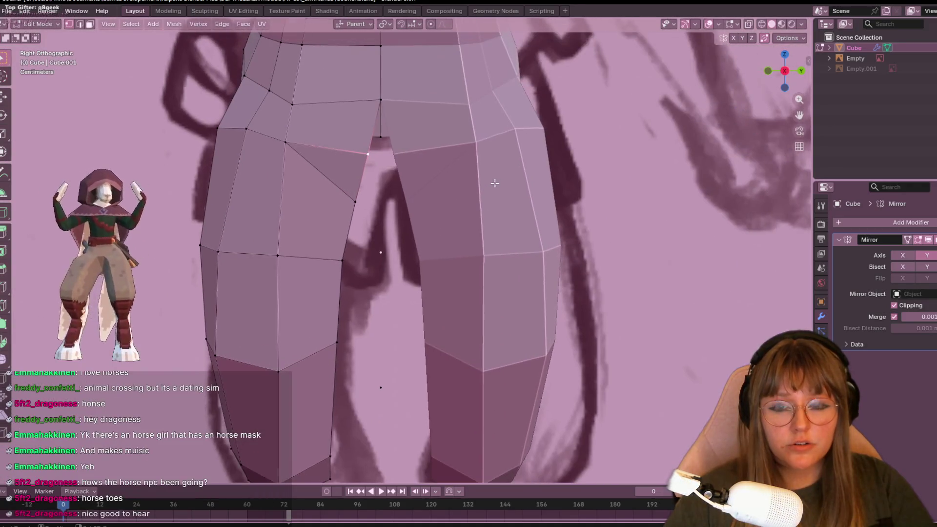
pyautogui.press('r')
pyautogui.click(474, 175)
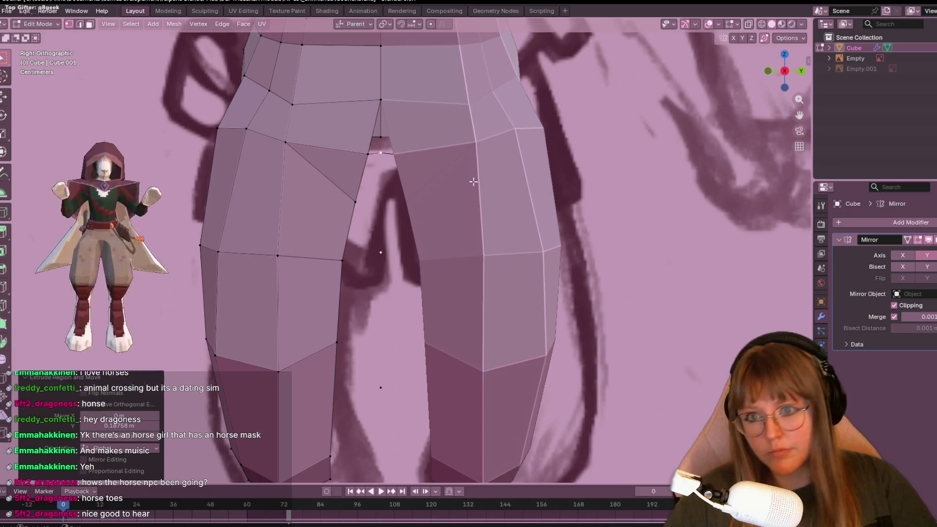
pyautogui.click(382, 101)
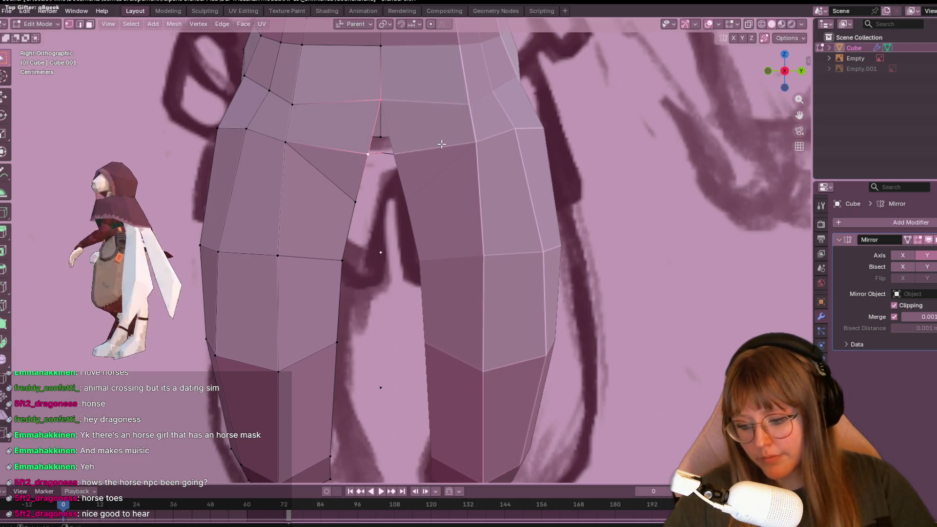
pyautogui.press('g')
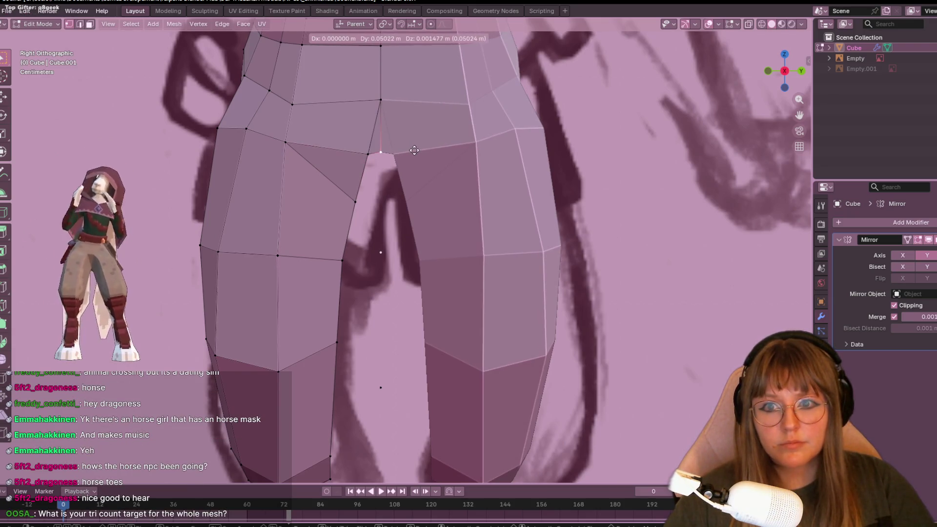
pyautogui.click(407, 155)
pyautogui.moveTo(407, 155)
pyautogui.mouseDown(button='middle')
pyautogui.moveTo(424, 70)
pyautogui.moveTo(397, 181)
pyautogui.moveTo(379, 202)
pyautogui.moveTo(348, 190)
pyautogui.mouseUp(button='middle')
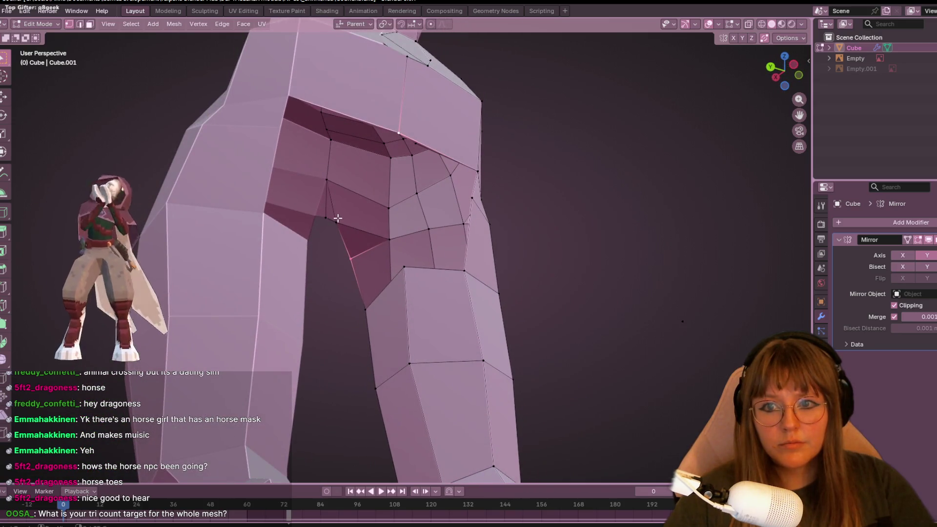
# Orbit around the crotch to inspect it, starting and cancelling a Ctrl+R loop cut.
pyautogui.moveTo(329, 219)
pyautogui.mouseDown(button='middle')
pyautogui.moveTo(479, 126)
pyautogui.moveTo(419, 250)
pyautogui.moveTo(517, 312)
pyautogui.moveTo(578, 319)
pyautogui.moveTo(555, 331)
pyautogui.moveTo(366, 352)
pyautogui.moveTo(487, 218)
pyautogui.mouseUp(button='middle')
pyautogui.moveTo(368, 175); pyautogui.dragTo(360, 226, button='middle')
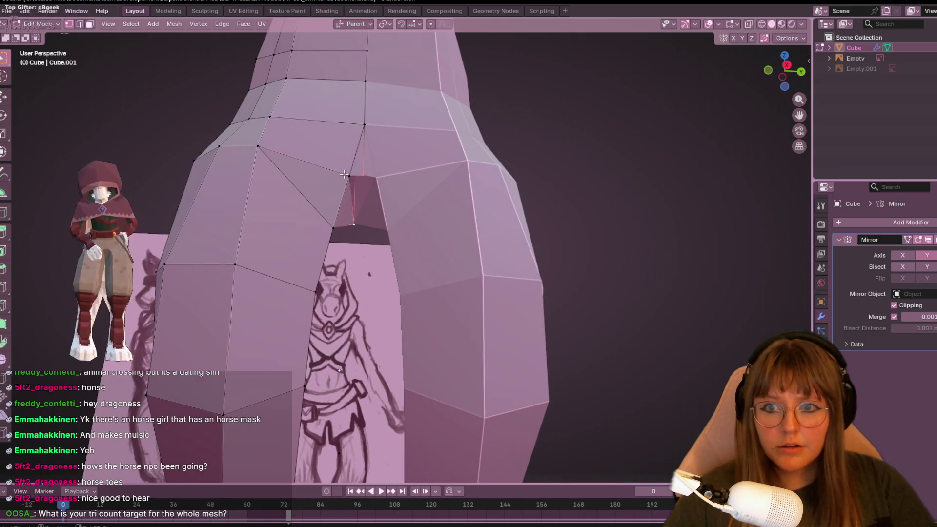
pyautogui.moveTo(344, 175)
pyautogui.mouseDown(button='middle')
pyautogui.moveTo(415, 234)
pyautogui.moveTo(310, 257)
pyautogui.mouseUp(button='middle')
pyautogui.moveTo(492, 251)
pyautogui.mouseDown(button='middle')
pyautogui.moveTo(439, 205)
pyautogui.moveTo(378, 223)
pyautogui.mouseUp(button='middle')
pyautogui.hotkey('ctrl', 'r')
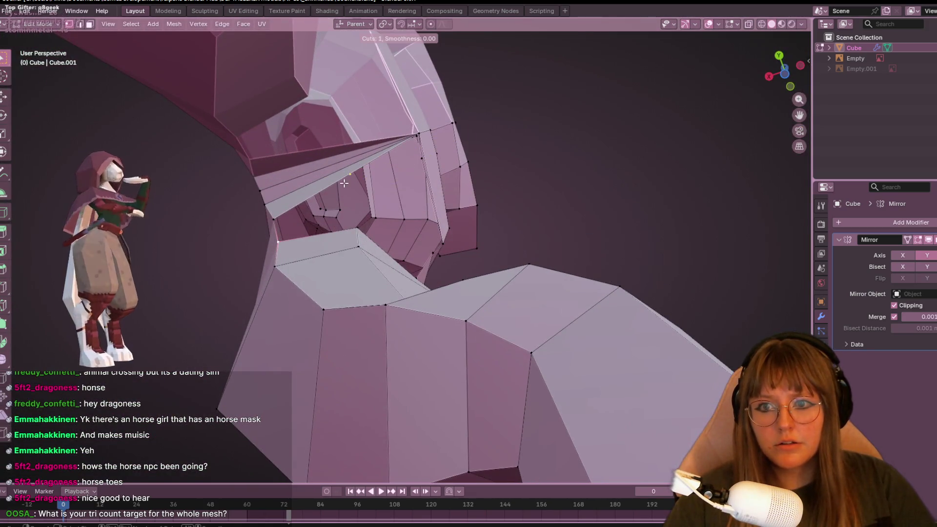
pyautogui.rightClick(346, 183)
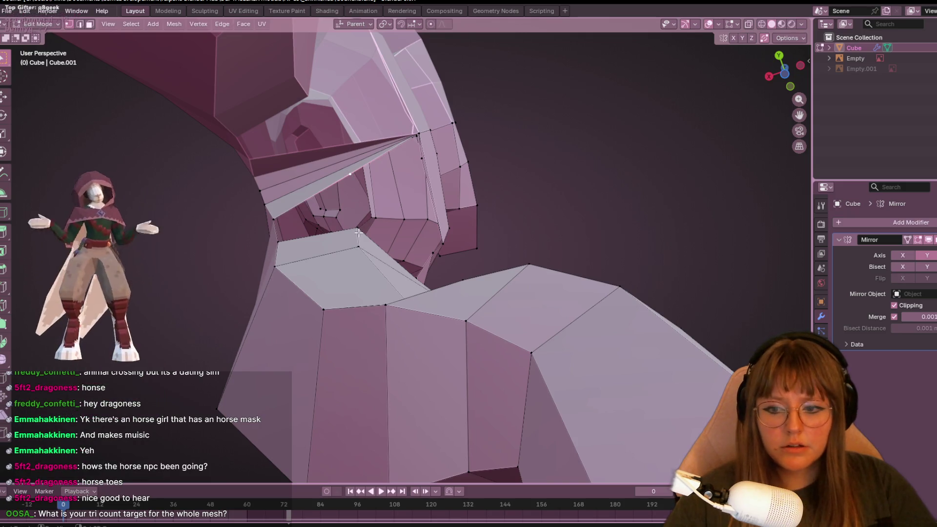
# Select a crotch vertex, then switch to Object Mode and zoom out to the full figure.
pyautogui.moveTo(273, 218); pyautogui.dragTo(356, 227, button='middle')
pyautogui.moveTo(347, 148)
pyautogui.mouseDown(button='middle')
pyautogui.moveTo(452, 198)
pyautogui.moveTo(319, 248)
pyautogui.mouseUp(button='middle')
pyautogui.click(307, 170)
pyautogui.moveTo(333, 144)
pyautogui.mouseDown(button='middle')
pyautogui.moveTo(371, 161)
pyautogui.moveTo(341, 219)
pyautogui.moveTo(350, 191)
pyautogui.moveTo(427, 251)
pyautogui.moveTo(360, 189)
pyautogui.moveTo(386, 192)
pyautogui.mouseUp(button='middle')
pyautogui.scroll(-6, 386, 191)
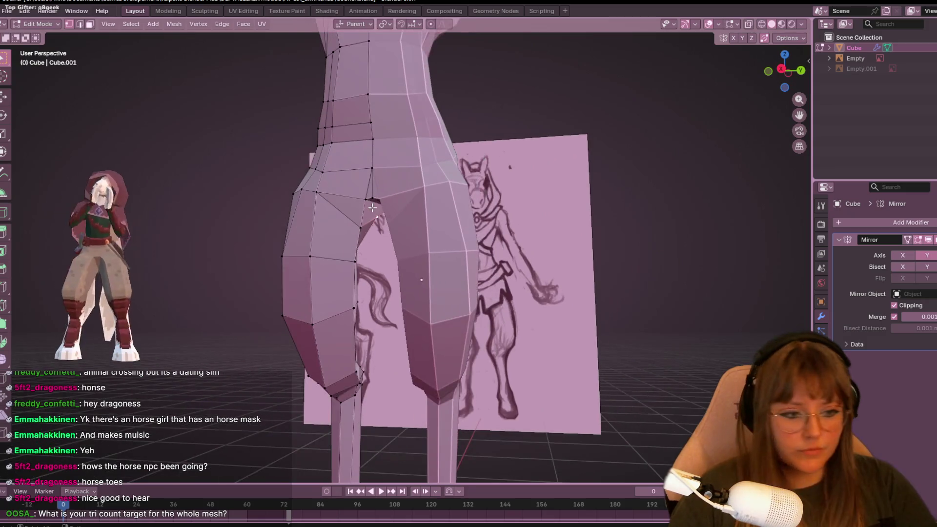
pyautogui.press('Tab')
pyautogui.moveTo(347, 237); pyautogui.dragTo(388, 265, button='middle')
pyautogui.scroll(-4, 388, 265)
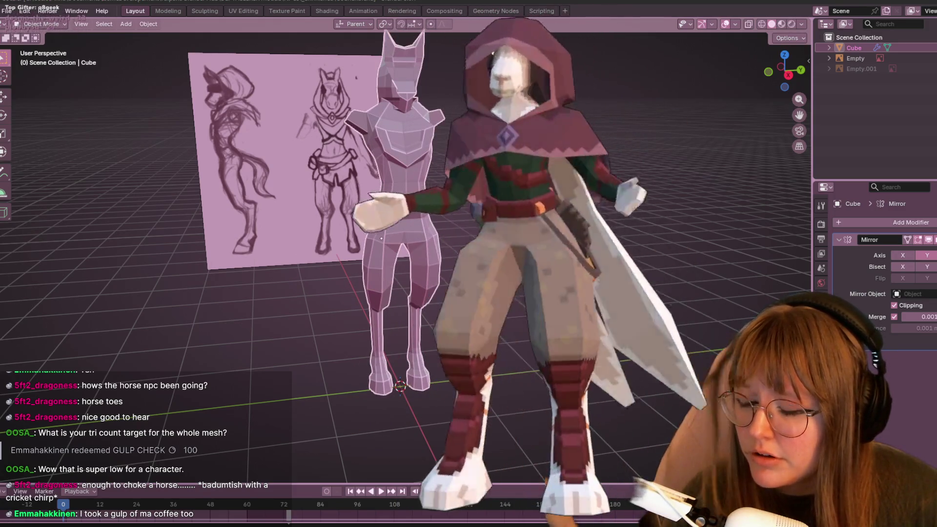
# Browse the File menu's list of recently opened files.
pyautogui.click(2, 9)
pyautogui.click(1, 10)
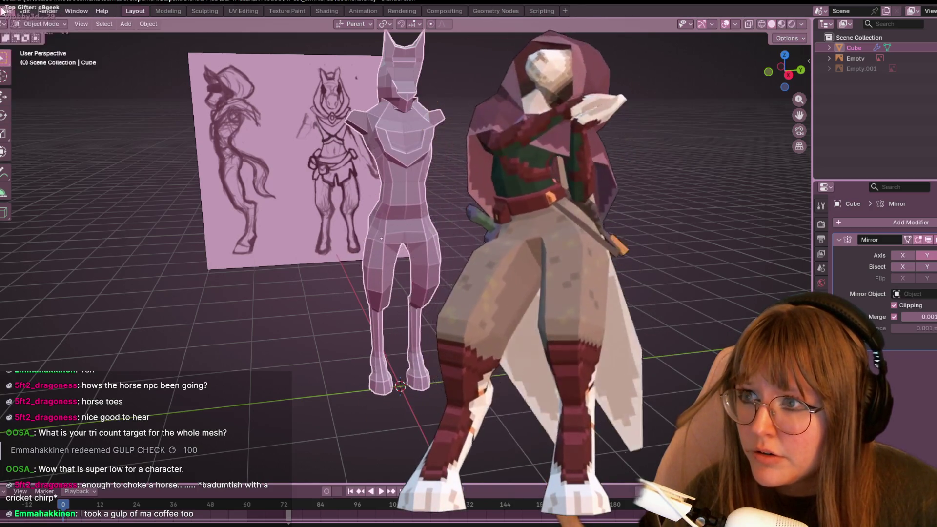
pyautogui.click(3, 9)
pyautogui.moveTo(55, 41)
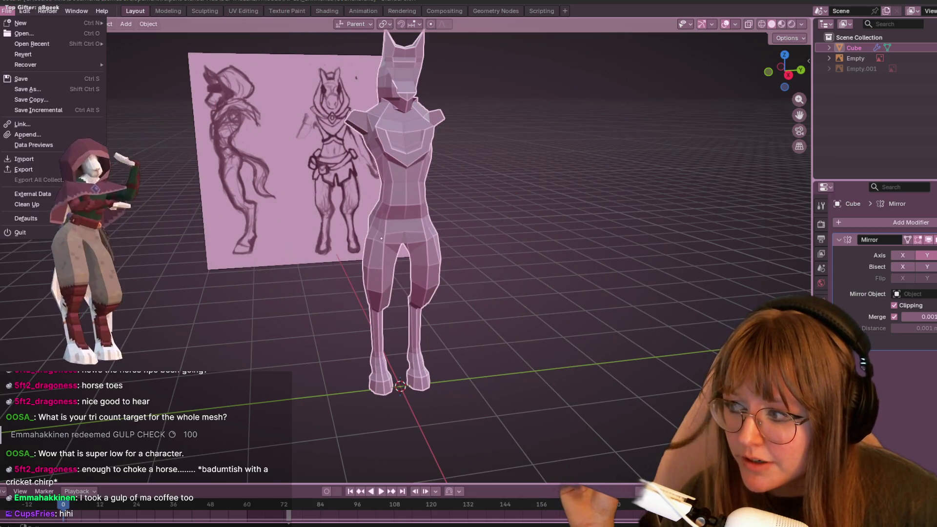
pyautogui.moveTo(47, 11)
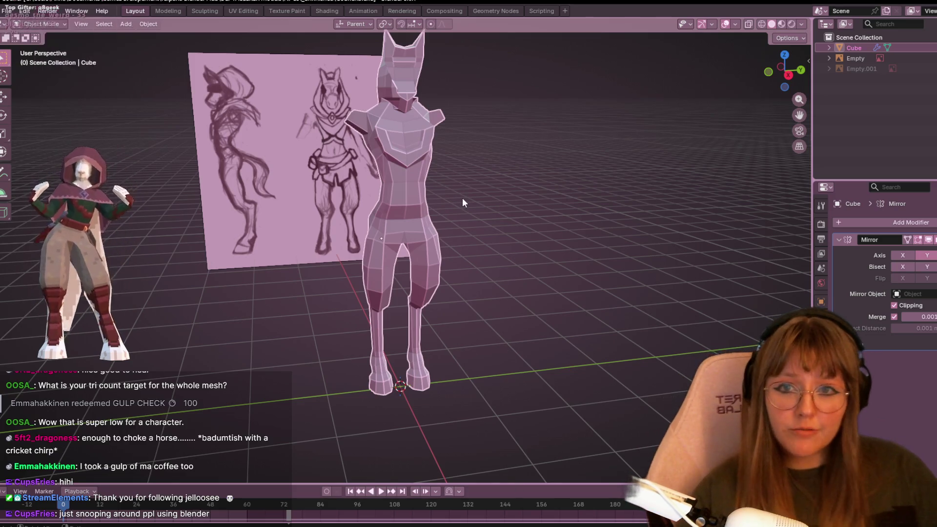
# Hide the reference sketch Empty in the Outliner and return the body mesh to Edit Mode.
pyautogui.moveTo(557, 195)
pyautogui.mouseDown(button='middle')
pyautogui.moveTo(622, 178)
pyautogui.moveTo(342, 268)
pyautogui.moveTo(545, 289)
pyautogui.moveTo(677, 282)
pyautogui.mouseUp(button='middle')
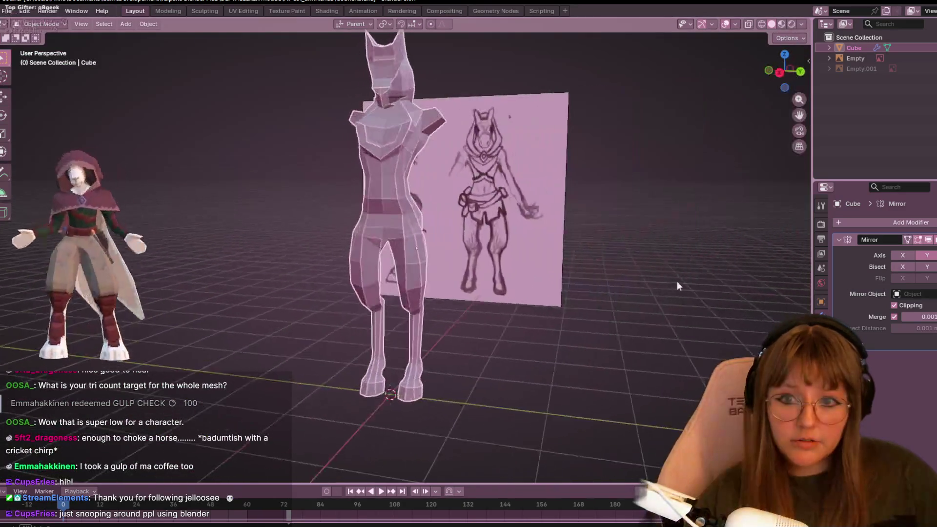
pyautogui.scroll(4, 677, 282)
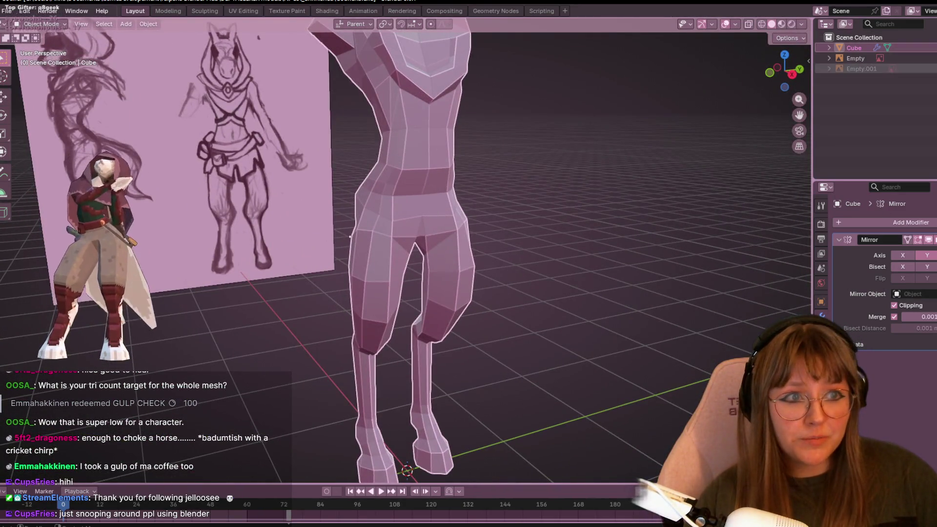
pyautogui.click(933, 58)
pyautogui.press('Tab')
pyautogui.moveTo(273, 389)
pyautogui.mouseDown(button='middle')
pyautogui.moveTo(247, 262)
pyautogui.moveTo(365, 260)
pyautogui.mouseUp(button='middle')
# In Front Orthographic, slide a thigh vertex along its edge and nudge it slightly outward.
pyautogui.click(792, 73)
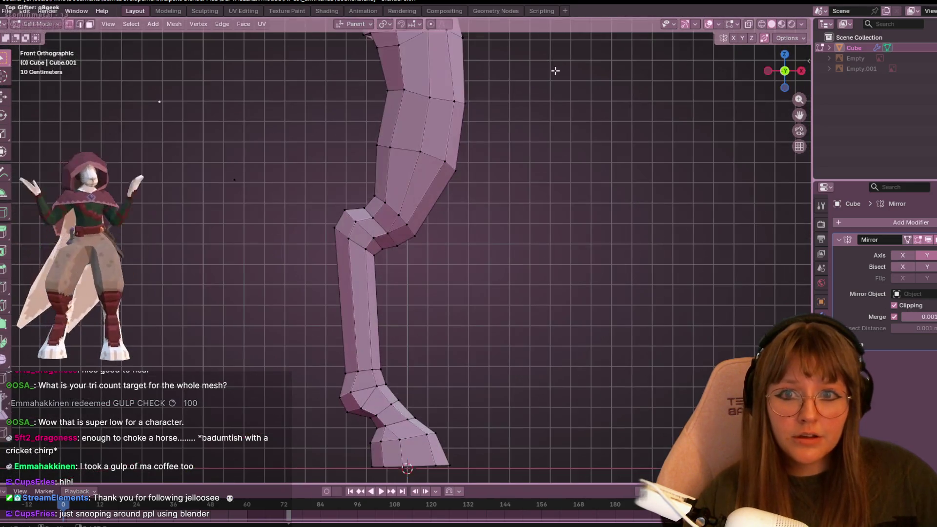
pyautogui.scroll(3, 524, 219)
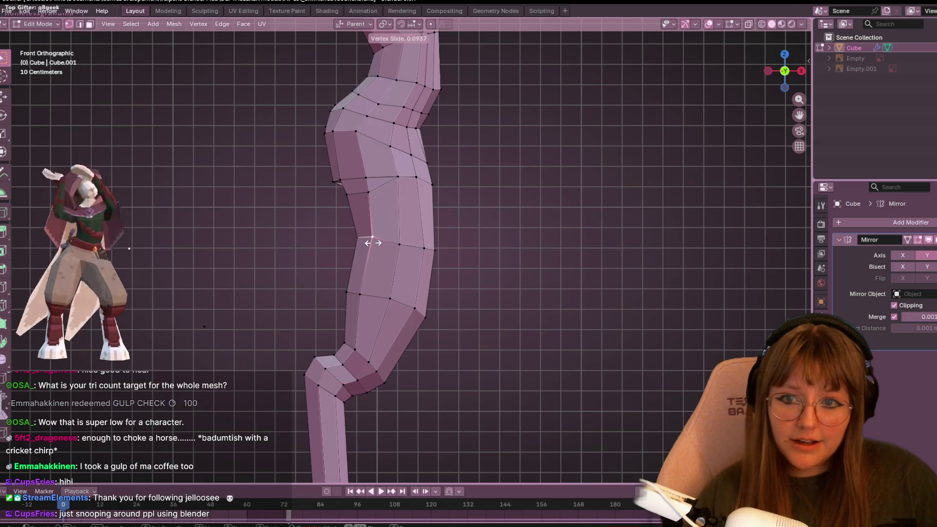
pyautogui.press('g')
pyautogui.press('g')
pyautogui.click(370, 196)
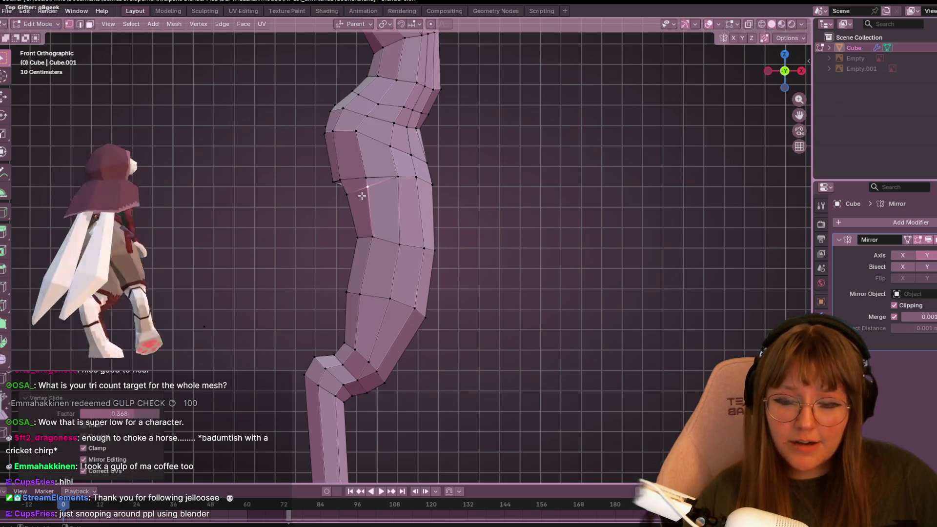
pyautogui.press('g')
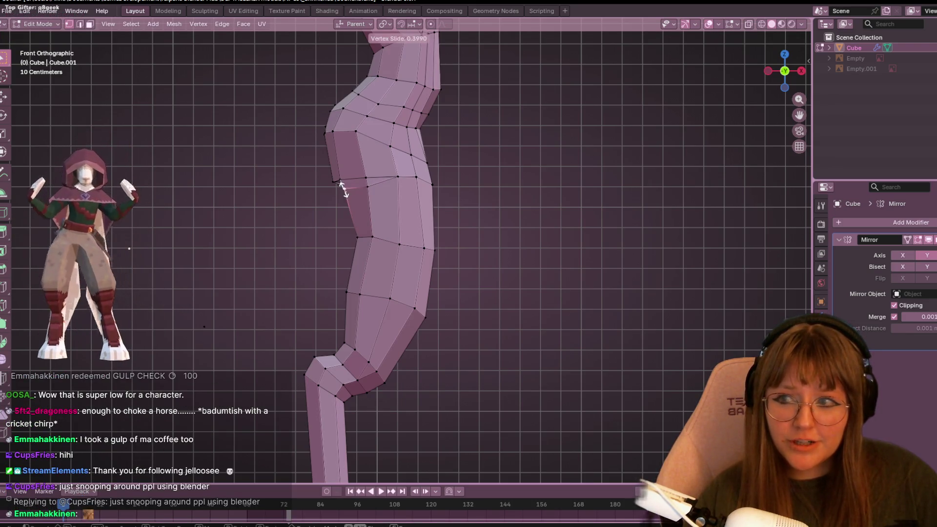
pyautogui.click(343, 187)
pyautogui.scroll(2, 351, 195)
pyautogui.press('g')
pyautogui.click(402, 100)
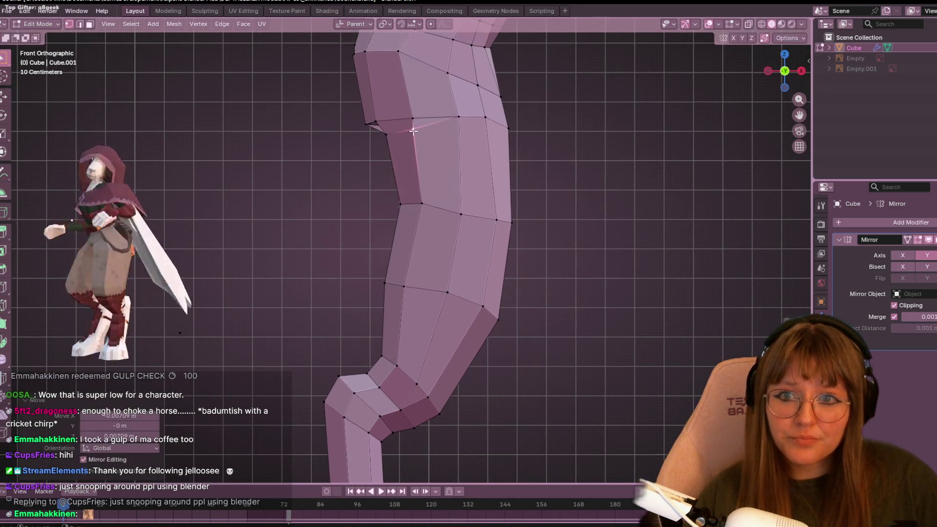
pyautogui.scroll(-2, 381, 128)
pyautogui.scroll(-3, 382, 128)
# Switch to the side view and orbit around the lower legs to inspect their silhouette.
pyautogui.moveTo(377, 135)
pyautogui.mouseDown(button='middle')
pyautogui.moveTo(309, 171)
pyautogui.moveTo(495, 224)
pyautogui.moveTo(425, 227)
pyautogui.mouseUp(button='middle')
pyautogui.scroll(3, 314, 197)
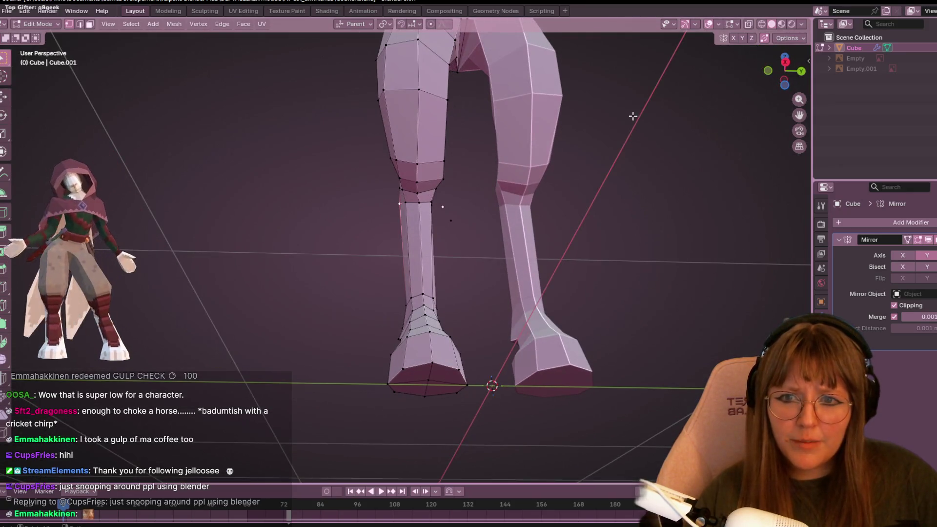
pyautogui.click(785, 62)
pyautogui.scroll(2, 497, 141)
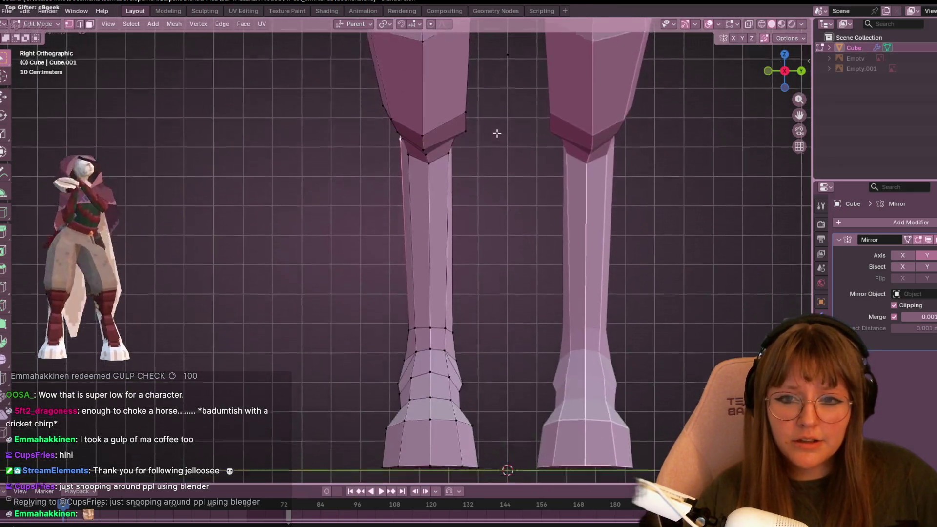
pyautogui.keyDown('shift'); pyautogui.scroll(-3, 418, 336); pyautogui.keyUp('shift')
pyautogui.moveTo(427, 365); pyautogui.dragTo(453, 360, button='middle')
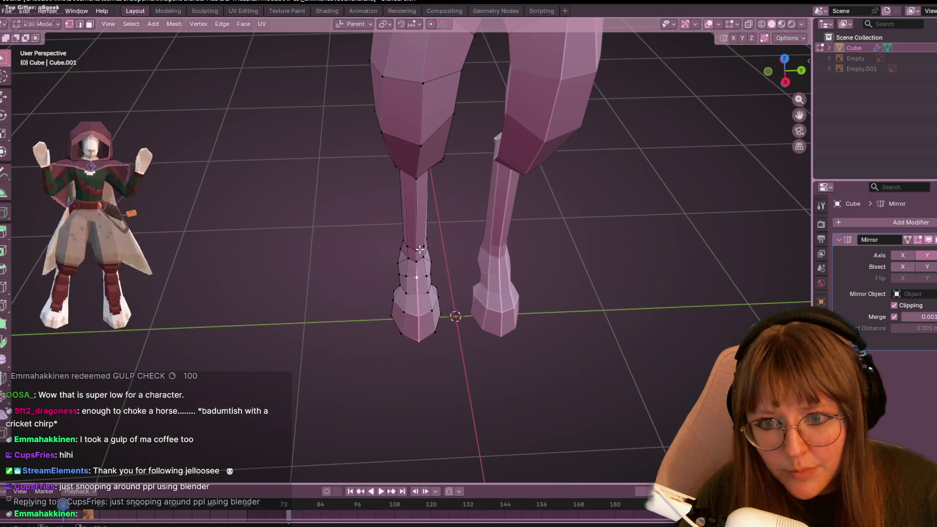
pyautogui.moveTo(443, 360)
pyautogui.mouseDown(button='middle')
pyautogui.moveTo(454, 402)
pyautogui.moveTo(445, 370)
pyautogui.moveTo(422, 355)
pyautogui.moveTo(516, 339)
pyautogui.moveTo(454, 272)
pyautogui.moveTo(512, 313)
pyautogui.moveTo(487, 280)
pyautogui.moveTo(483, 303)
pyautogui.moveTo(447, 299)
pyautogui.moveTo(485, 317)
pyautogui.moveTo(558, 329)
pyautogui.moveTo(482, 360)
pyautogui.moveTo(377, 261)
pyautogui.moveTo(404, 260)
pyautogui.moveTo(439, 278)
pyautogui.moveTo(450, 303)
pyautogui.moveTo(503, 349)
pyautogui.moveTo(577, 295)
pyautogui.moveTo(387, 265)
pyautogui.moveTo(352, 89)
pyautogui.moveTo(543, 320)
pyautogui.moveTo(380, 330)
pyautogui.moveTo(429, 236)
pyautogui.moveTo(468, 282)
pyautogui.moveTo(493, 280)
pyautogui.moveTo(602, 320)
pyautogui.moveTo(481, 309)
pyautogui.mouseUp(button='middle')
pyautogui.moveTo(368, 303)
pyautogui.mouseDown(button='middle')
pyautogui.moveTo(596, 317)
pyautogui.moveTo(661, 301)
pyautogui.moveTo(644, 334)
pyautogui.moveTo(527, 331)
pyautogui.moveTo(428, 255)
pyautogui.mouseUp(button='middle')
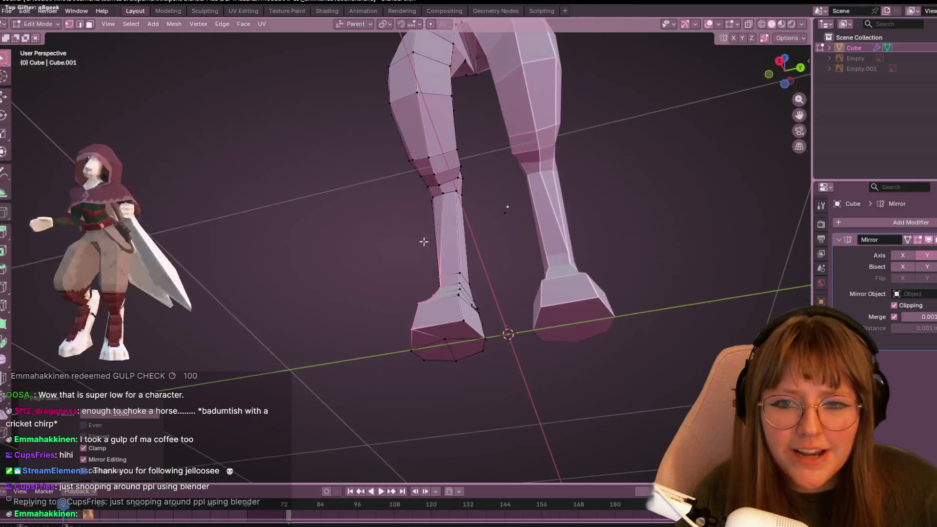
pyautogui.moveTo(443, 185)
pyautogui.mouseDown(button='middle')
pyautogui.moveTo(488, 214)
pyautogui.moveTo(540, 288)
pyautogui.moveTo(535, 251)
pyautogui.moveTo(517, 224)
pyautogui.moveTo(489, 372)
pyautogui.moveTo(589, 255)
pyautogui.moveTo(540, 297)
pyautogui.mouseUp(button='middle')
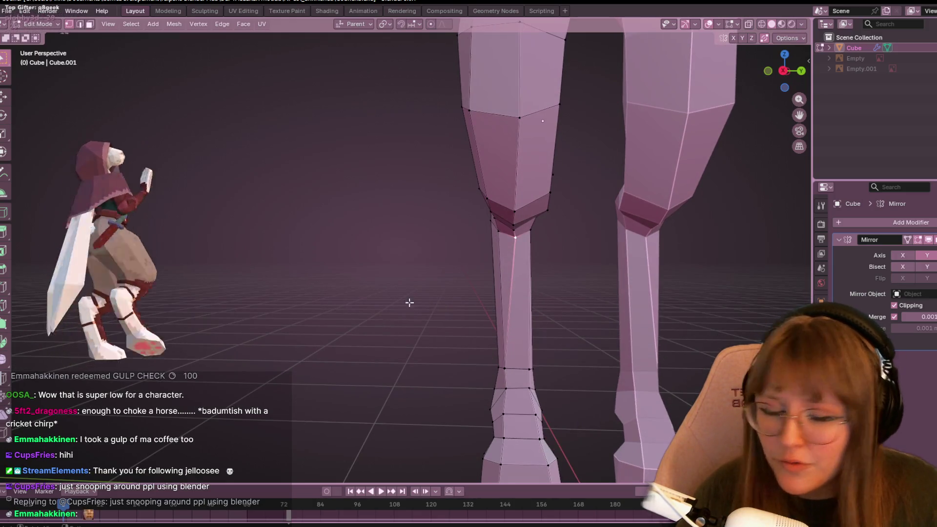
pyautogui.moveTo(503, 276)
pyautogui.mouseDown(button='middle')
pyautogui.moveTo(532, 256)
pyautogui.moveTo(511, 188)
pyautogui.mouseUp(button='middle')
pyautogui.scroll(-2, 515, 153)
pyautogui.press('space')
pyautogui.moveTo(494, 211); pyautogui.dragTo(732, 97, button='middle')
# In Right Orthographic, slide and nudge the knee vertex to straighten the knee edge.
pyautogui.click(784, 71)
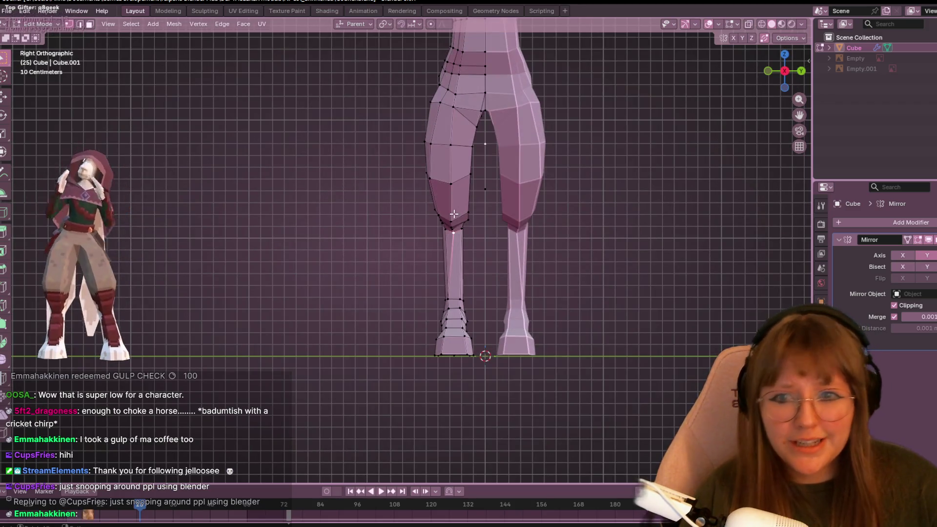
pyautogui.scroll(2, 485, 221)
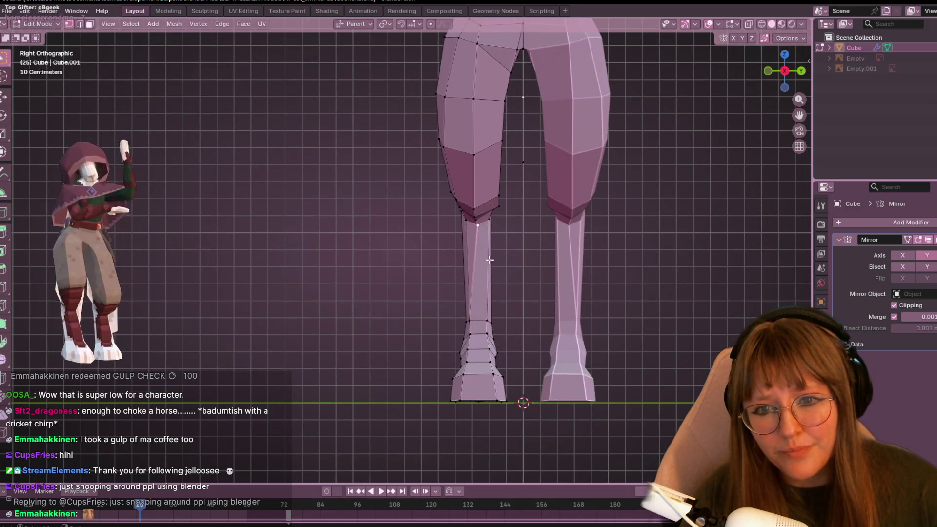
pyautogui.hotkey('shift', 'v')
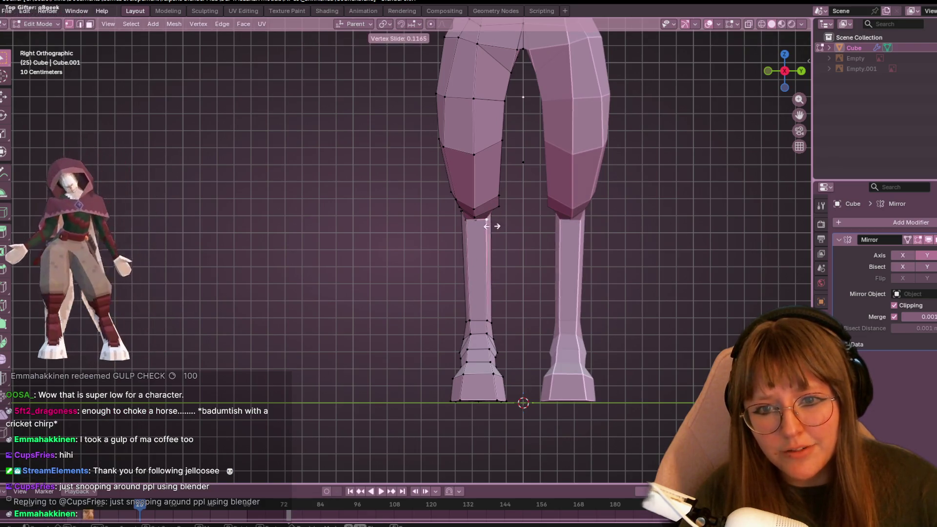
pyautogui.click(486, 226)
pyautogui.press('g')
pyautogui.click(494, 236)
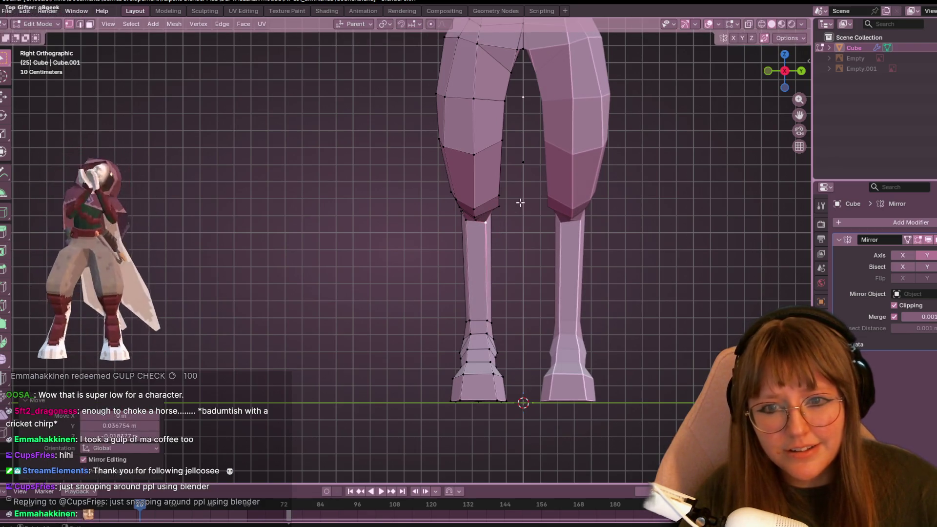
pyautogui.moveTo(480, 223); pyautogui.dragTo(481, 210, button='middle')
pyautogui.hotkey('shift', 'v')
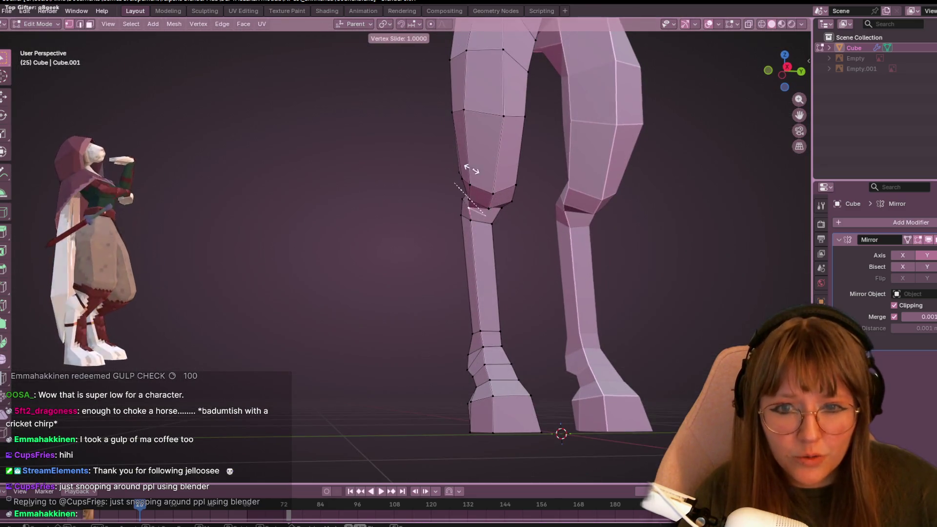
pyautogui.click(480, 211)
pyautogui.hotkey('shift', 'v')
pyautogui.click(484, 188)
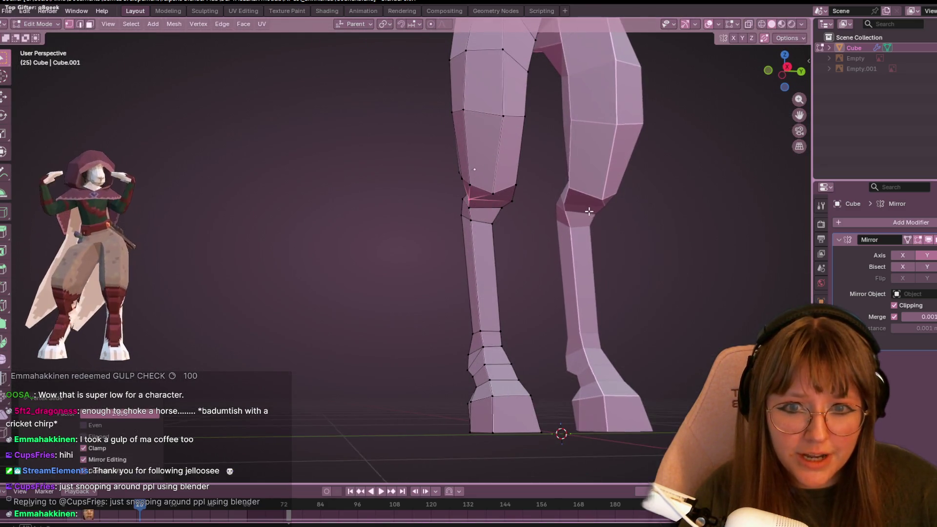
pyautogui.moveTo(589, 211); pyautogui.dragTo(562, 205, button='middle')
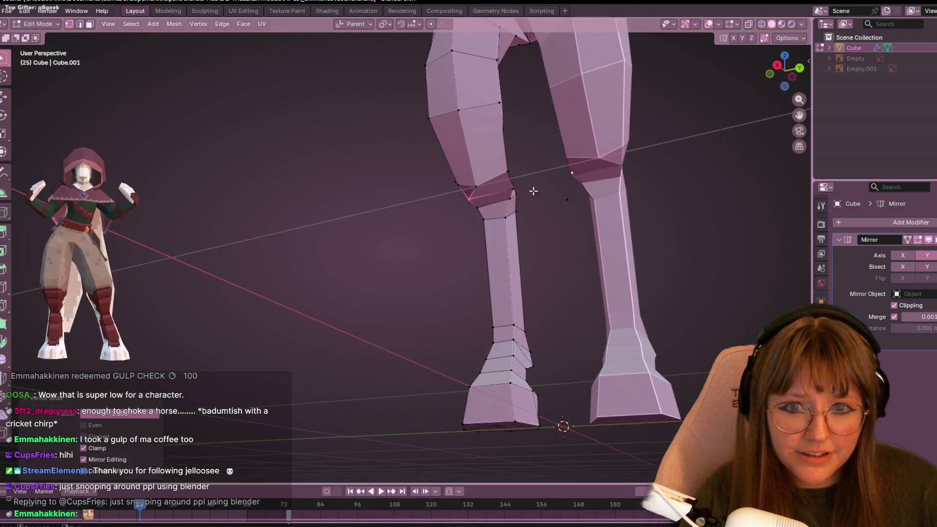
# Vertex-slide the remaining knee vertices, including the front one, to taper the thigh.
pyautogui.click(778, 67)
pyautogui.hotkey('shift', 'v')
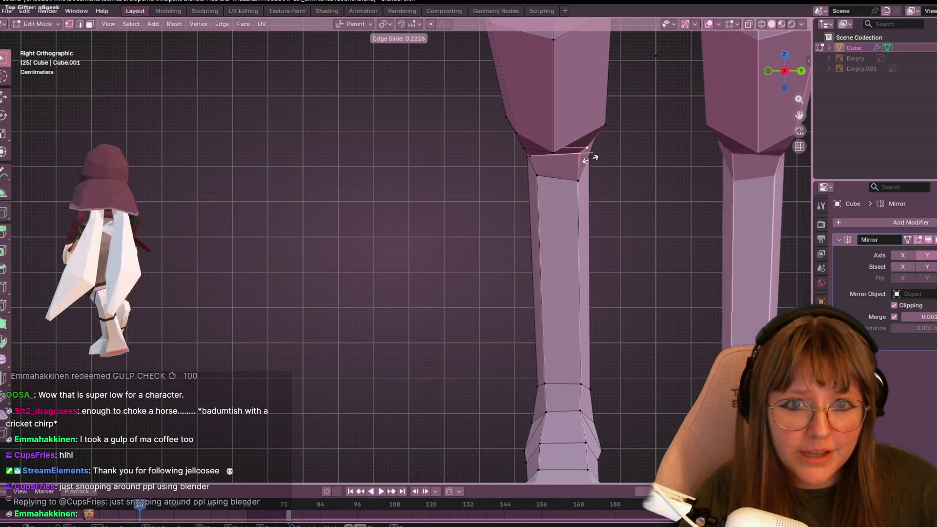
pyautogui.click(589, 155)
pyautogui.press('g')
pyautogui.rightClick(604, 166)
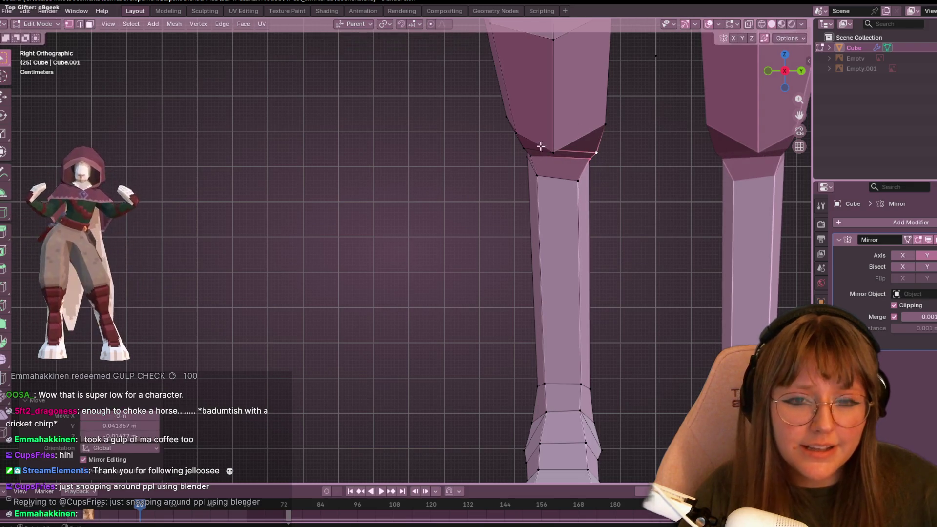
pyautogui.click(554, 152)
pyautogui.hotkey('shift', 'v')
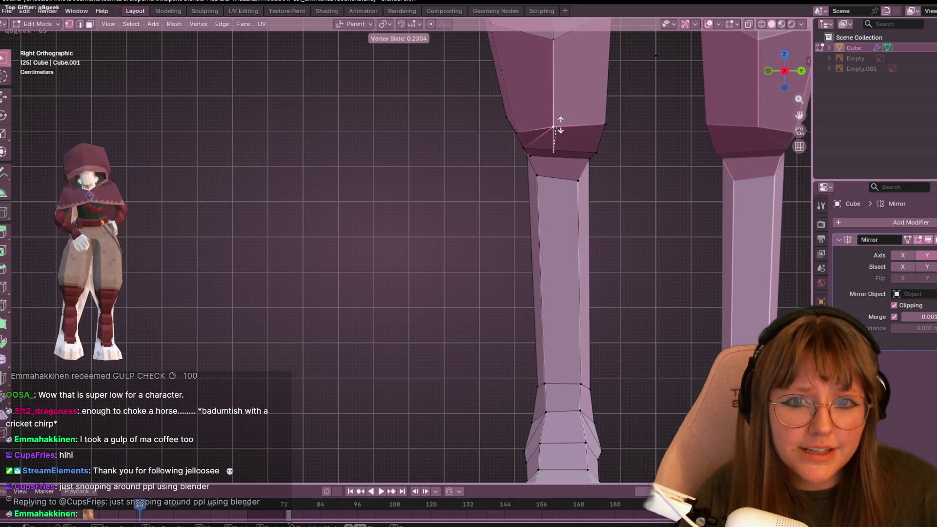
pyautogui.click(557, 125)
pyautogui.click(521, 136)
pyautogui.hotkey('shift', 'v')
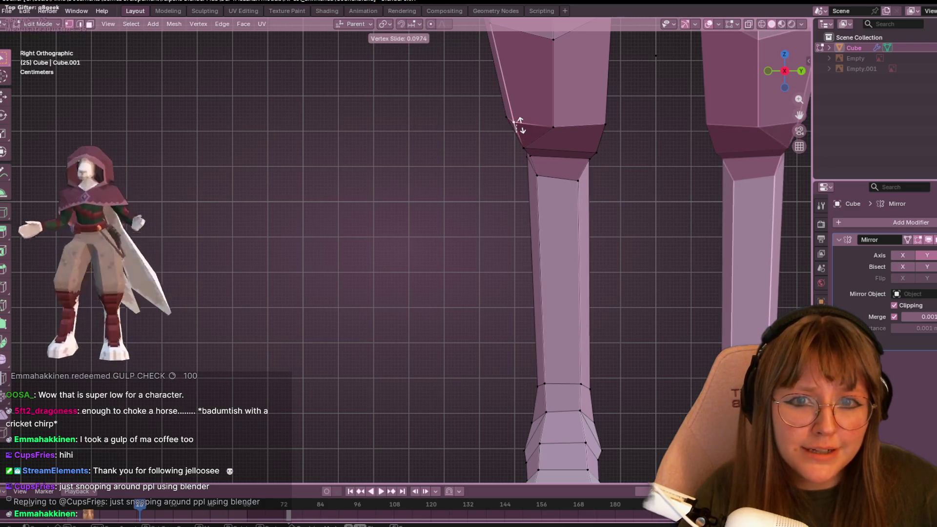
pyautogui.click(557, 124)
# Slide the shin's top vertex down, then deselect it and orbit to an angled view.
pyautogui.keyDown('shift'); pyautogui.moveTo(646, 105); pyautogui.dragTo(640, 124, button='middle'); pyautogui.keyUp('shift')
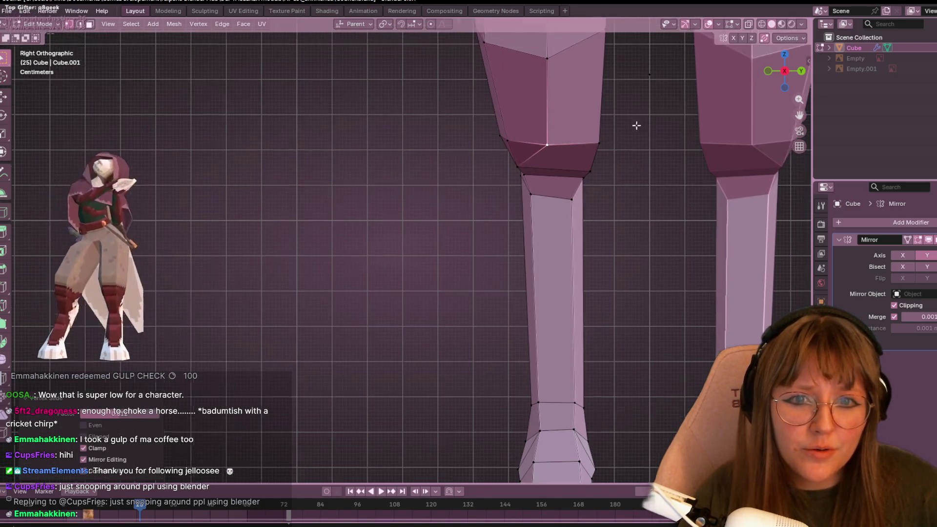
pyautogui.scroll(-2, 640, 124)
pyautogui.scroll(1, 585, 207)
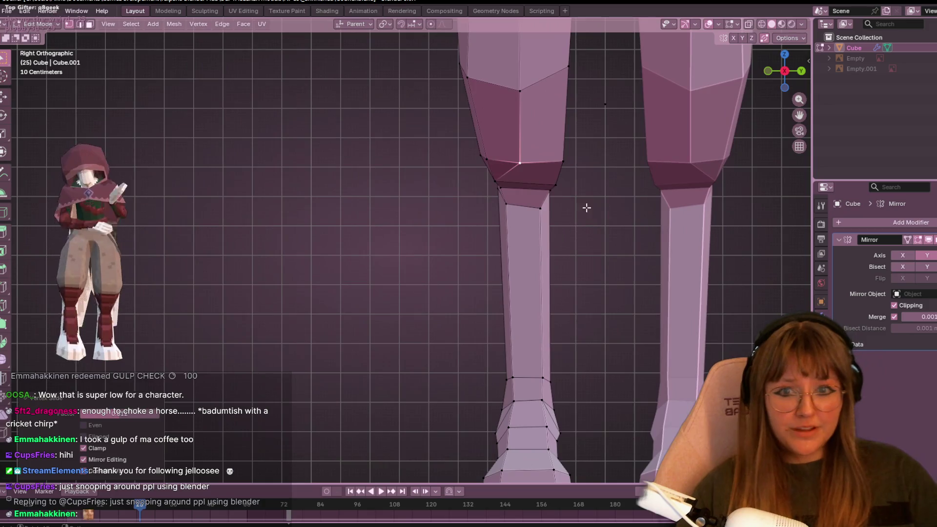
pyautogui.hotkey('shift', 'v')
pyautogui.click(501, 222)
pyautogui.click(537, 211)
pyautogui.moveTo(557, 197)
pyautogui.mouseDown(button='middle')
pyautogui.moveTo(681, 209)
pyautogui.moveTo(576, 185)
pyautogui.moveTo(526, 230)
pyautogui.moveTo(391, 255)
pyautogui.moveTo(778, 218)
pyautogui.moveTo(550, 240)
pyautogui.moveTo(216, 249)
pyautogui.mouseUp(button='middle')
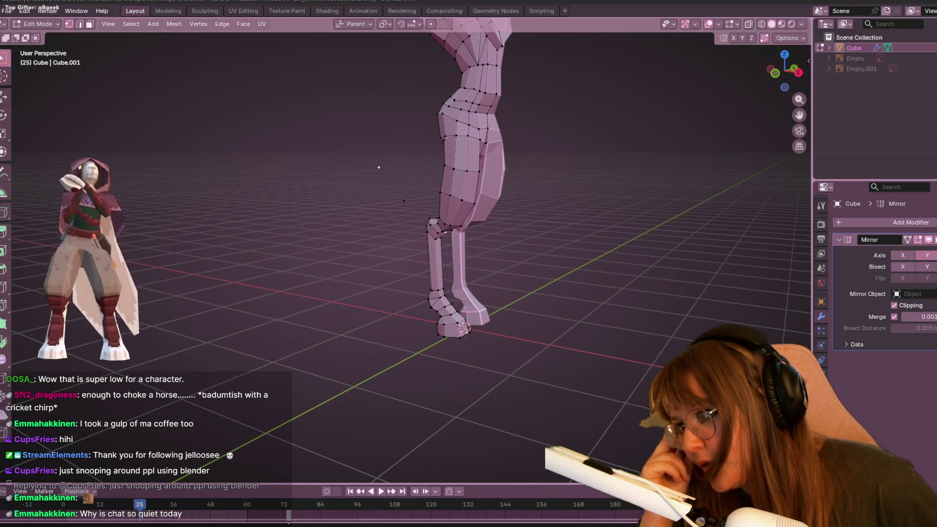
# In Right Ortho view, slide the inner thigh vertex along its edge to ease the crotch transition.
pyautogui.scroll(1, 478, 106)
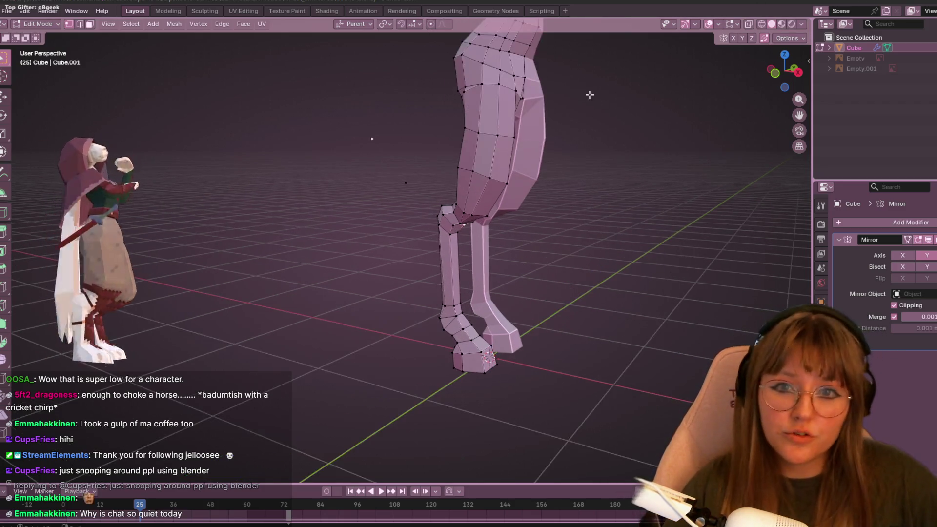
pyautogui.scroll(1, 613, 129)
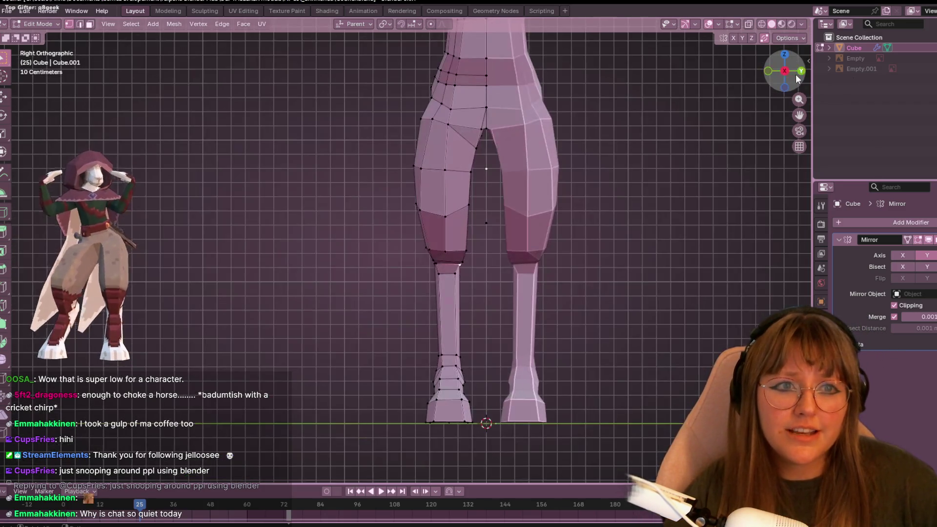
pyautogui.click(795, 76)
pyautogui.scroll(2, 445, 148)
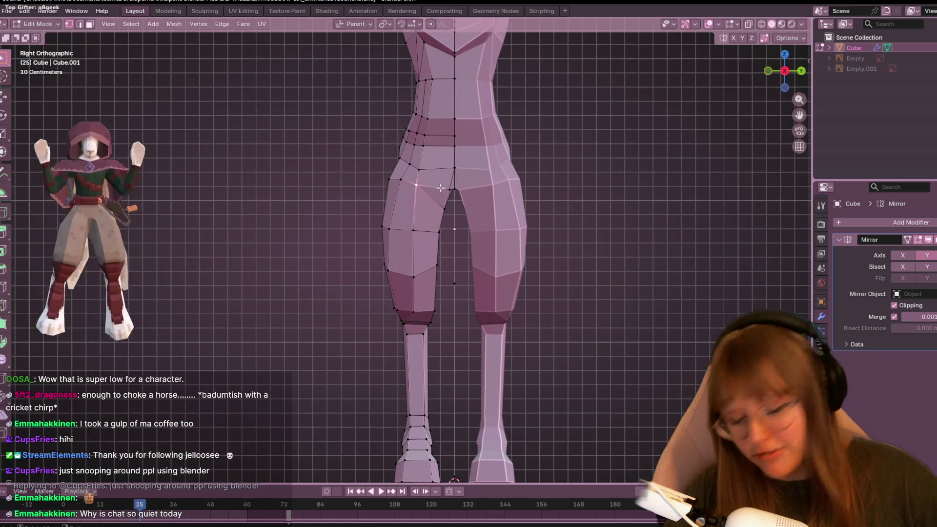
pyautogui.press('g')
pyautogui.press('g')
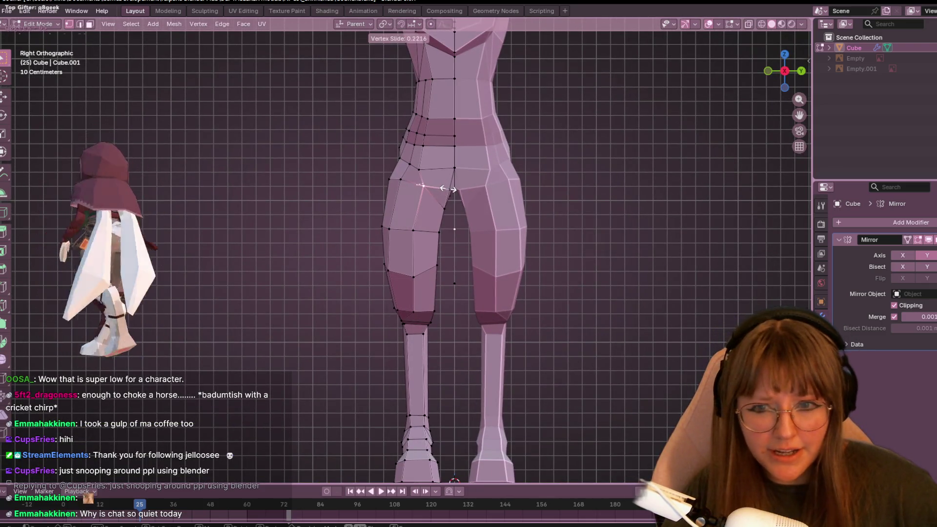
pyautogui.click(600, 170)
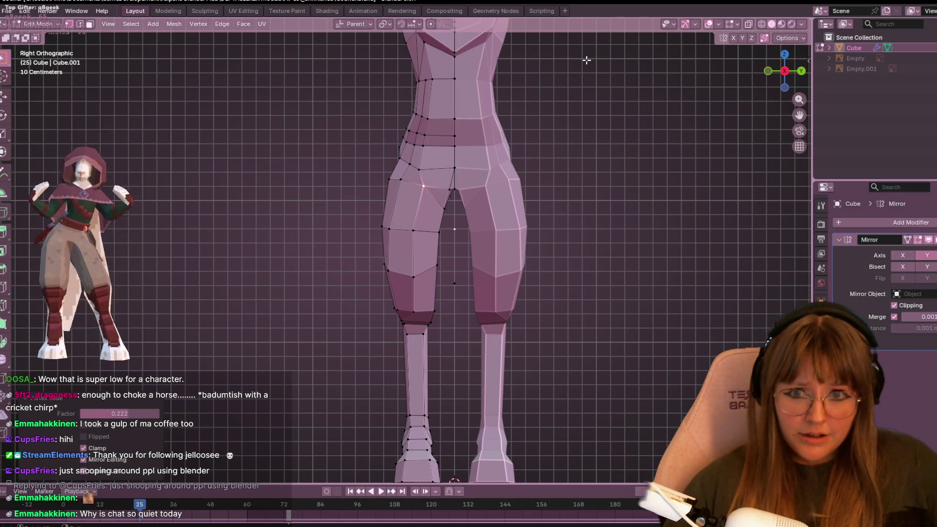
# Slide the knee vertex higher up the thigh along its edge.
pyautogui.scroll(1, 486, 104)
pyautogui.scroll(-2, 486, 105)
pyautogui.scroll(2, 372, 228)
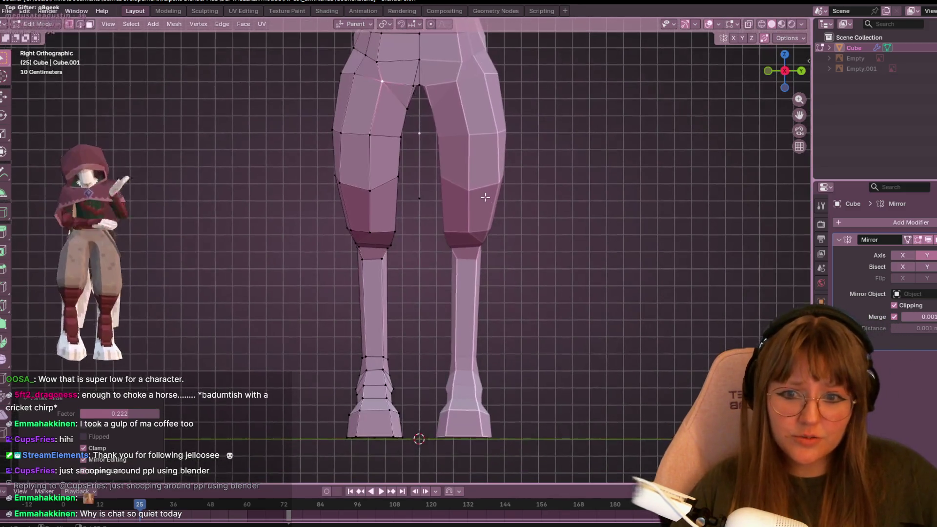
pyautogui.click(372, 228)
pyautogui.press('g')
pyautogui.press('g')
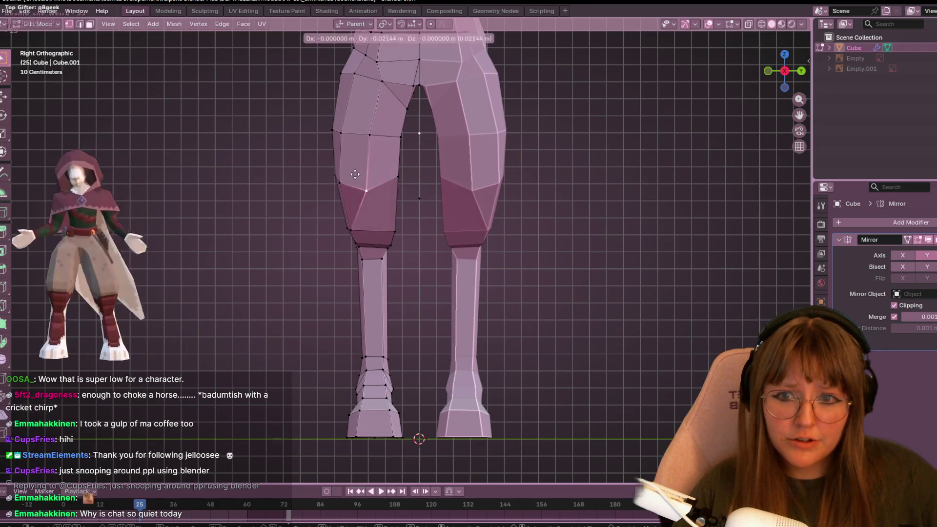
pyautogui.click(348, 133)
# From behind, move the rear hip and buttock vertices so the legs blend into the body.
pyautogui.moveTo(348, 132)
pyautogui.mouseDown(button='middle')
pyautogui.moveTo(316, 118)
pyautogui.moveTo(297, 83)
pyautogui.moveTo(341, 159)
pyautogui.moveTo(308, 105)
pyautogui.moveTo(413, 178)
pyautogui.moveTo(408, 204)
pyautogui.mouseUp(button='middle')
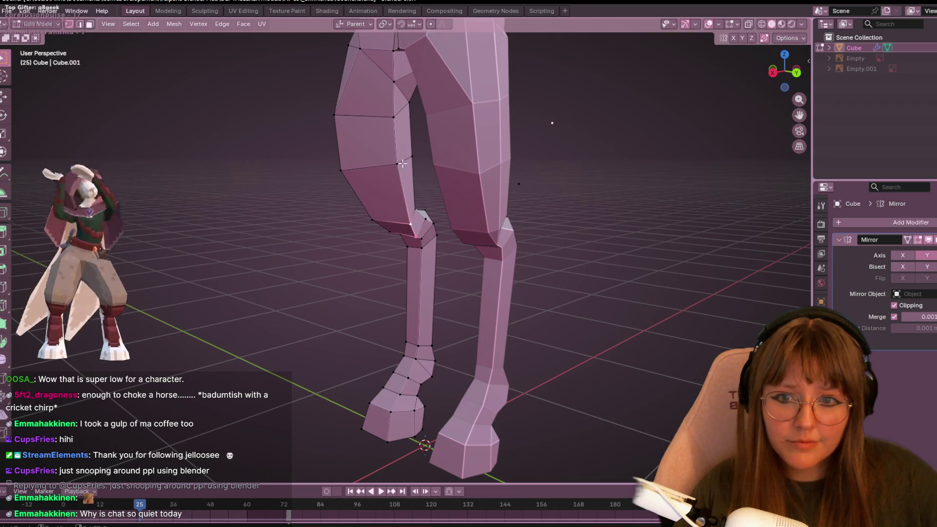
pyautogui.moveTo(399, 167); pyautogui.dragTo(429, 264, button='middle')
pyautogui.press('g')
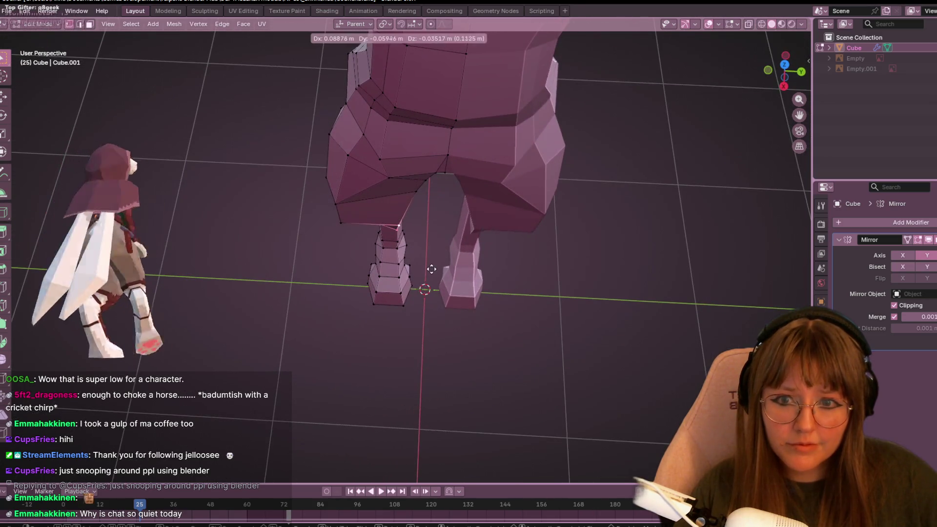
pyautogui.click(415, 244)
pyautogui.moveTo(415, 244)
pyautogui.mouseDown(button='middle')
pyautogui.moveTo(426, 232)
pyautogui.moveTo(569, 234)
pyautogui.moveTo(335, 172)
pyautogui.moveTo(778, 157)
pyautogui.moveTo(739, 159)
pyautogui.mouseUp(button='middle')
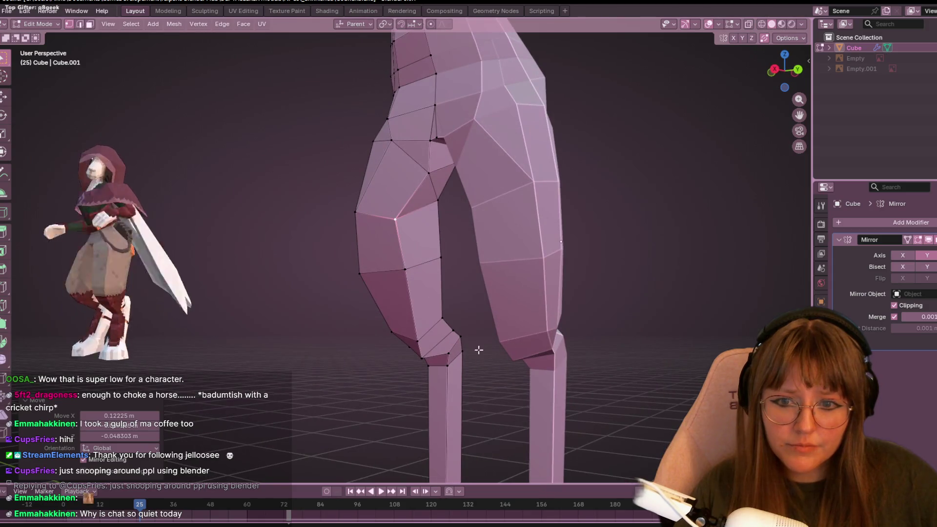
pyautogui.moveTo(487, 346)
pyautogui.mouseDown(button='middle')
pyautogui.moveTo(561, 342)
pyautogui.moveTo(499, 330)
pyautogui.mouseUp(button='middle')
pyautogui.press('g')
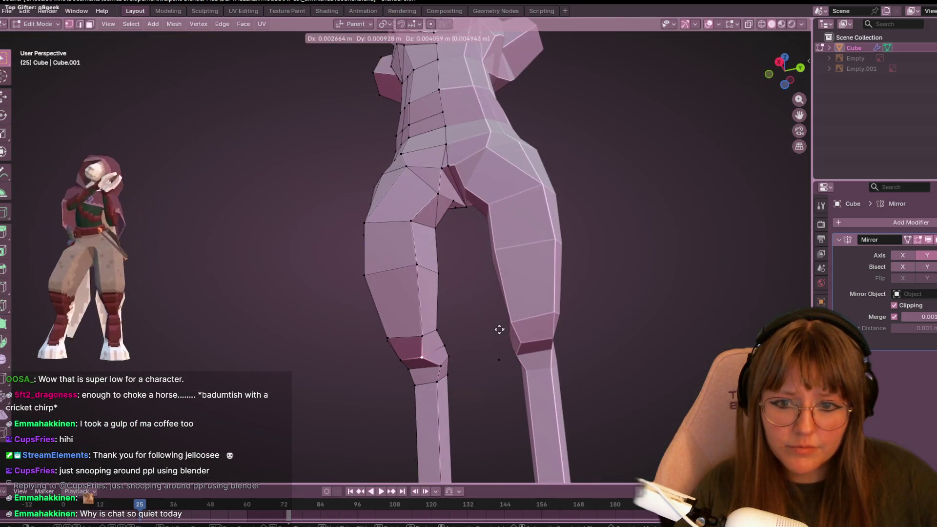
pyautogui.click(499, 329)
pyautogui.click(799, 74)
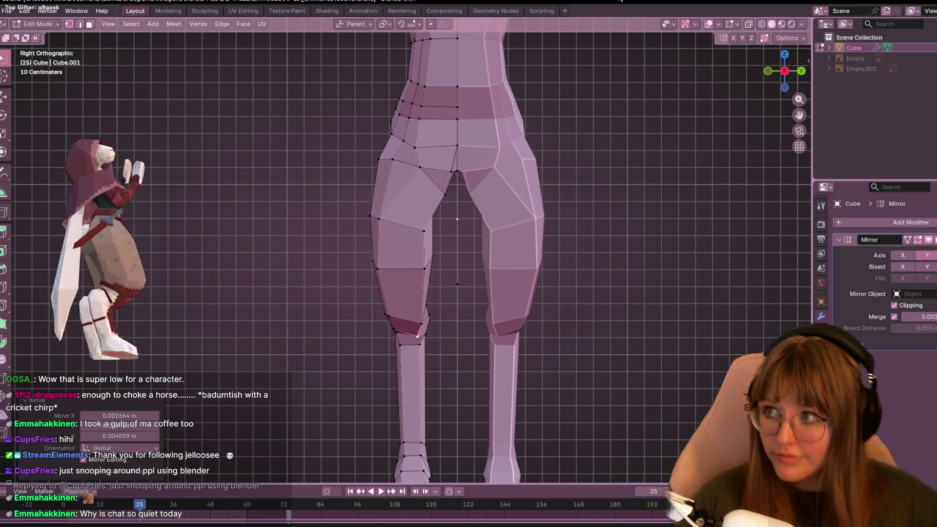
pyautogui.scroll(-1, 502, 163)
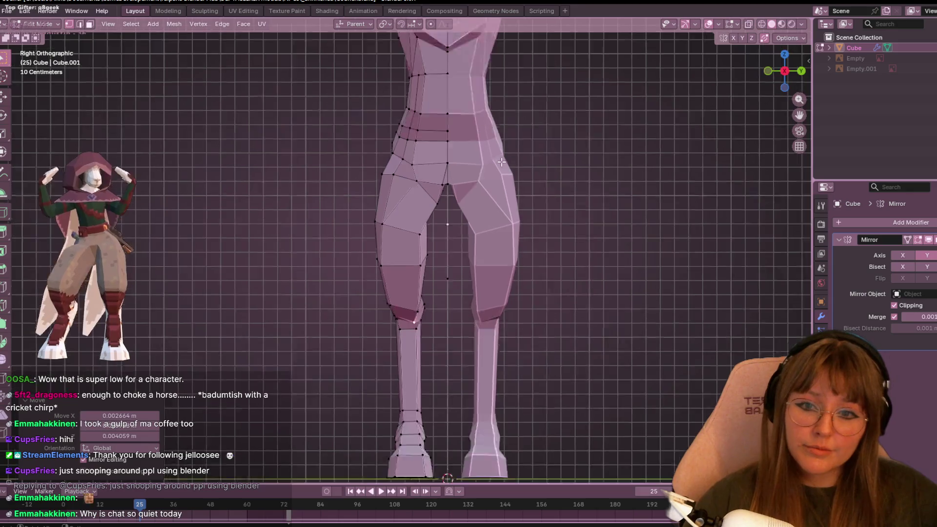
pyautogui.scroll(-2, 502, 162)
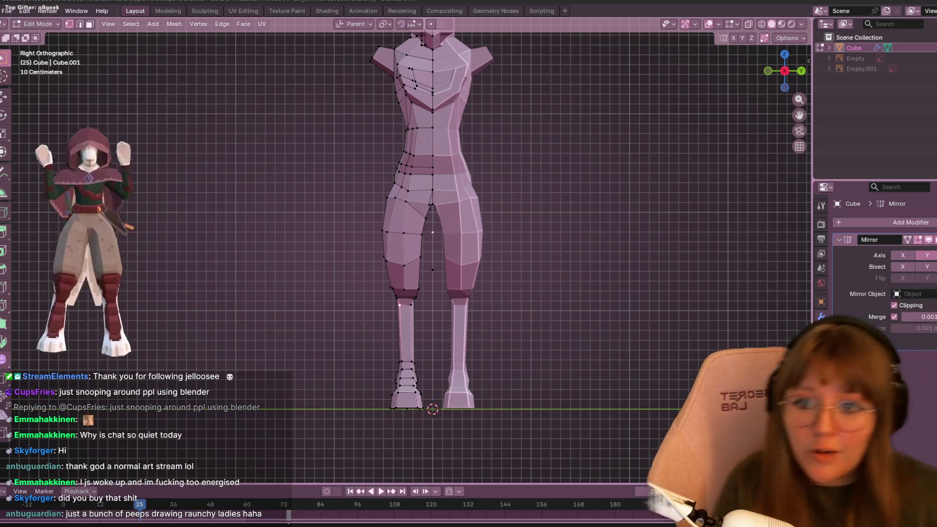
pyautogui.moveTo(434, 274)
pyautogui.mouseDown(button='middle')
pyautogui.moveTo(470, 289)
pyautogui.moveTo(278, 272)
pyautogui.moveTo(223, 219)
pyautogui.mouseUp(button='middle')
pyautogui.scroll(3, 447, 193)
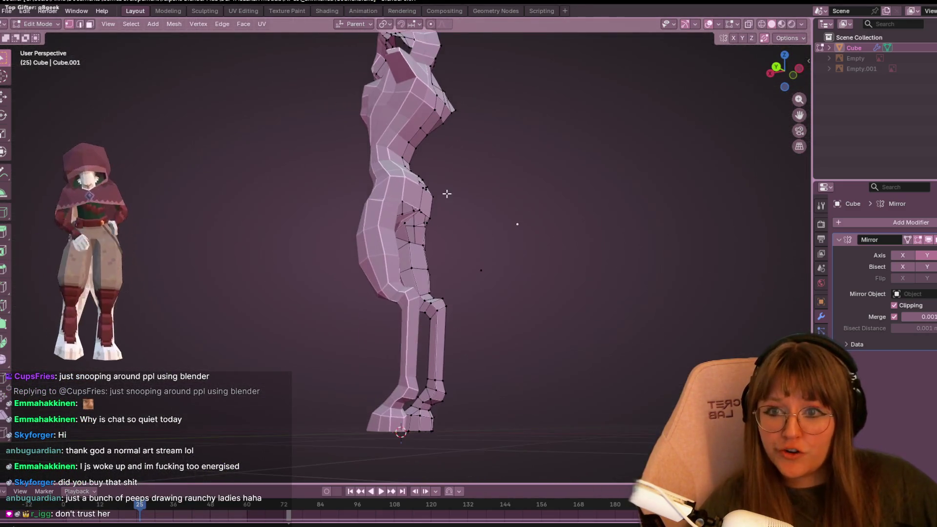
pyautogui.moveTo(453, 165); pyautogui.dragTo(139, 190, button='middle')
pyautogui.scroll(1, 139, 191)
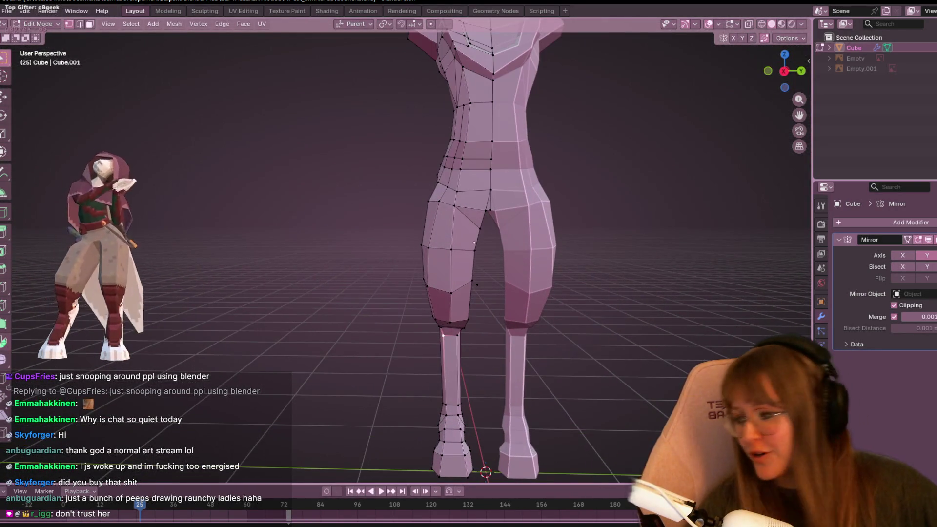